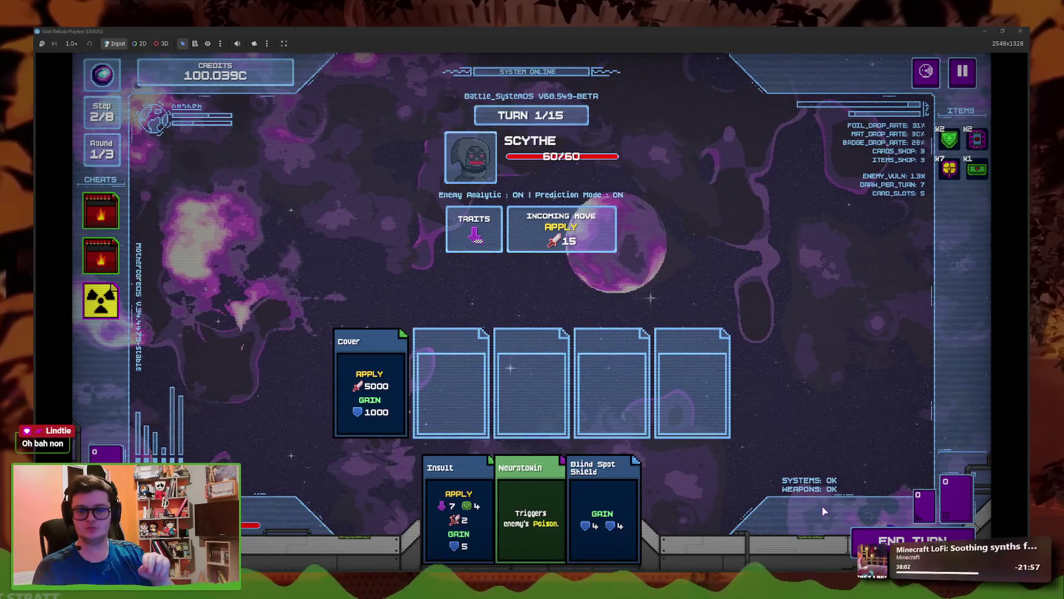
- End the turn against Scythe, cash out 12C, return to the main menu and stop the playtest
click(867, 542)
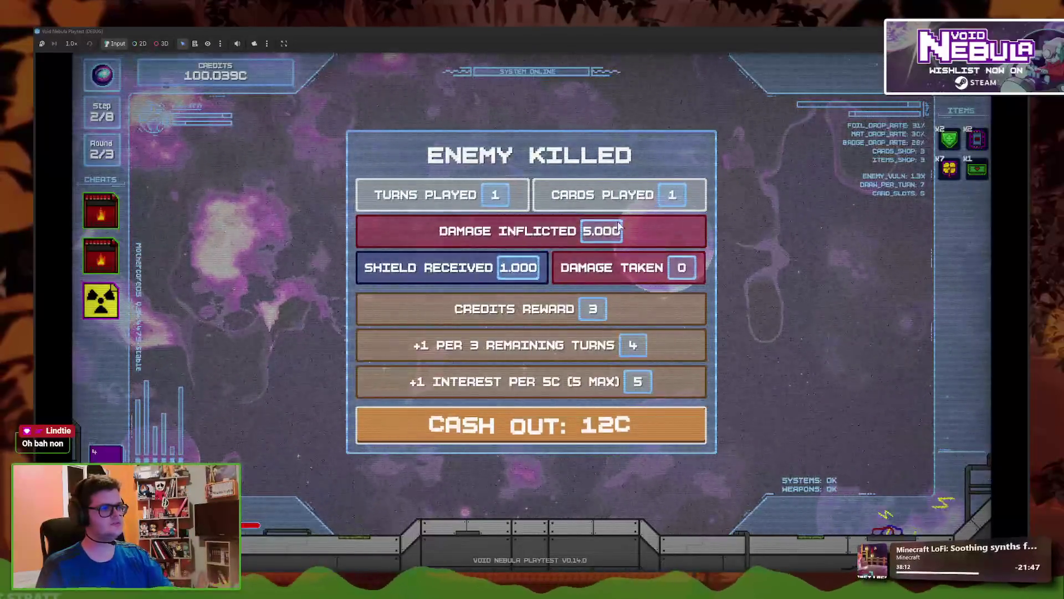
click(544, 416)
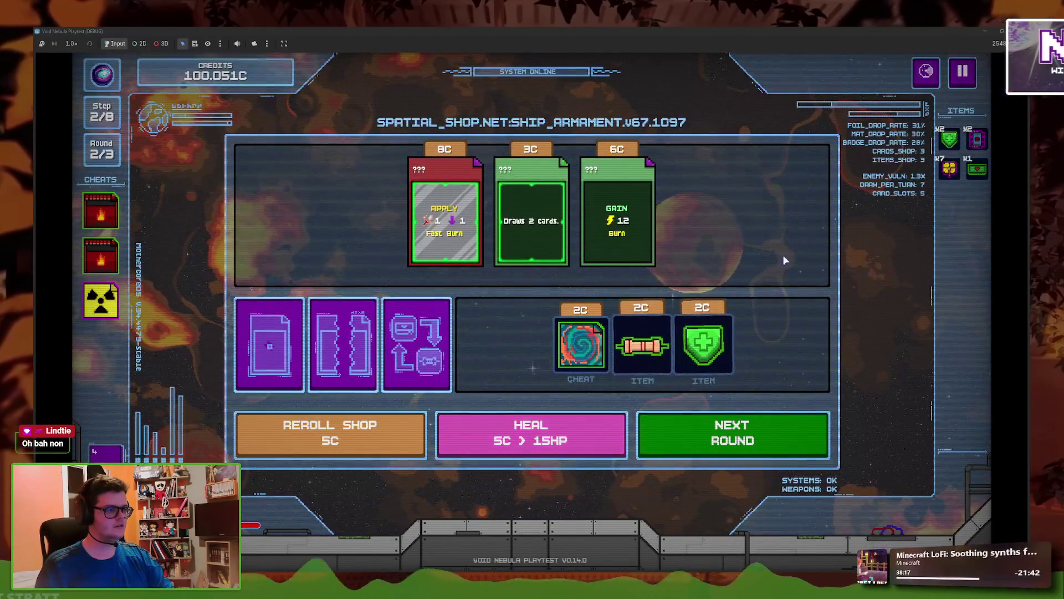
click(969, 68)
click(558, 368)
click(557, 369)
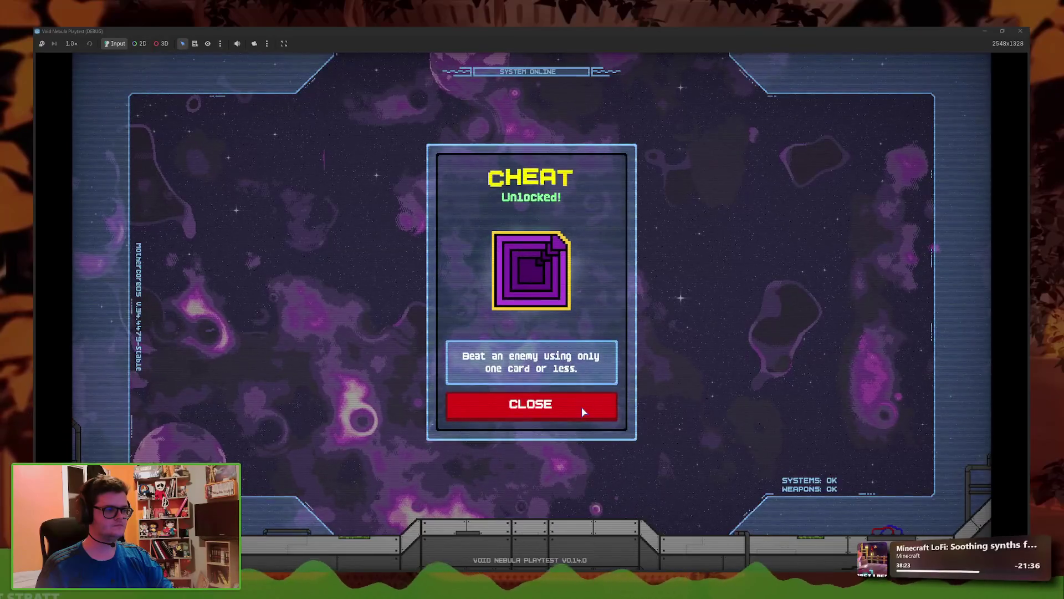
click(581, 411)
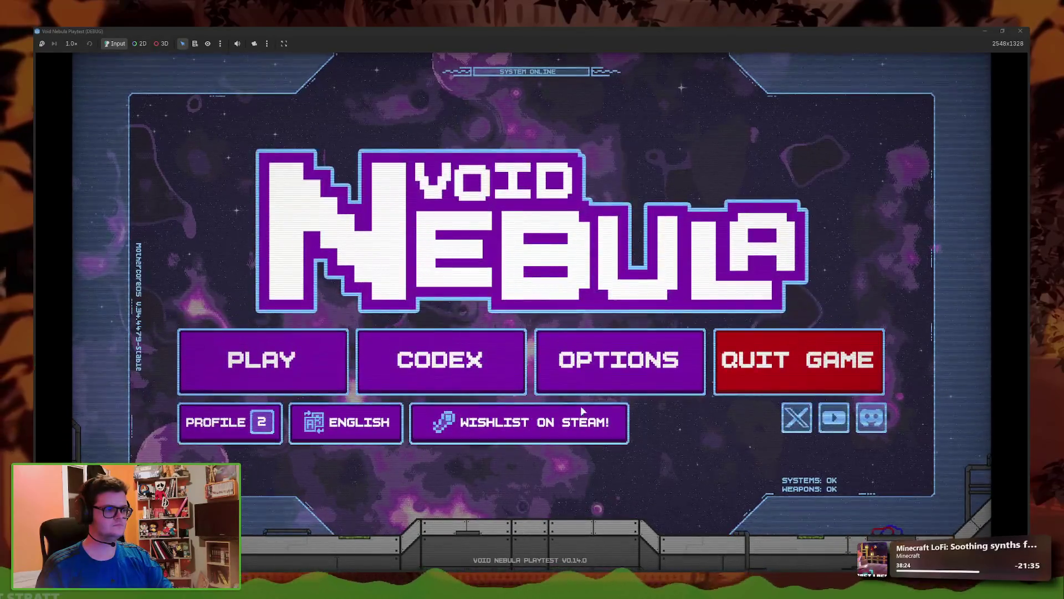
key(F8)
click(627, 240)
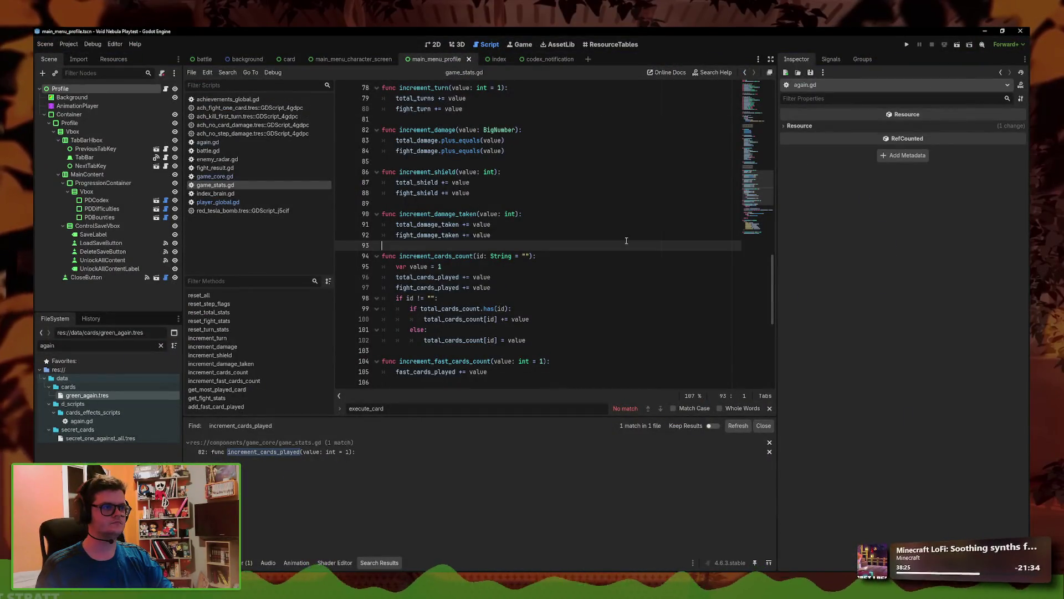
click(556, 269)
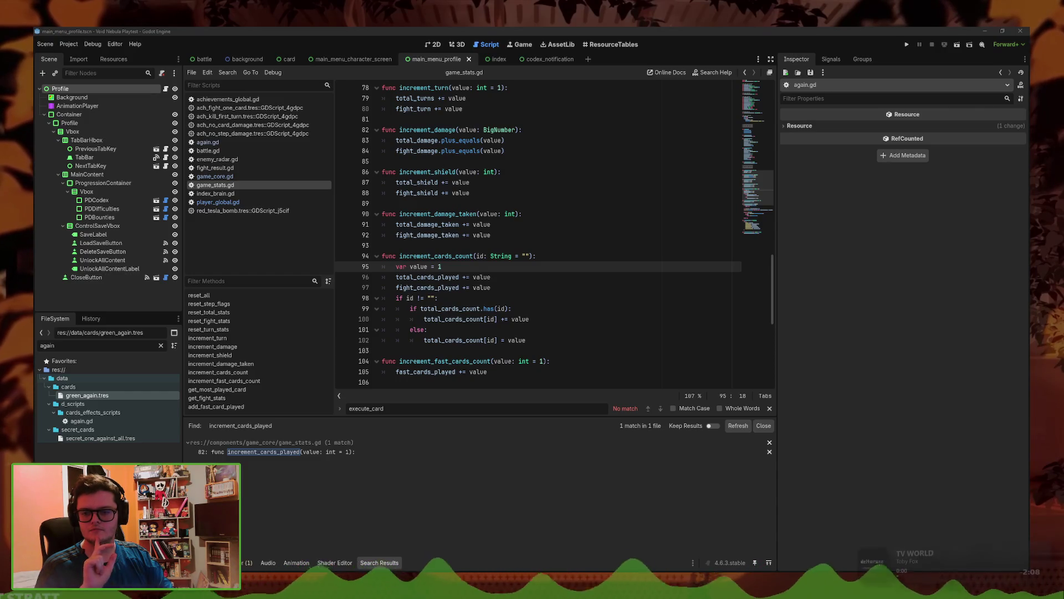
key(alt+Tab)
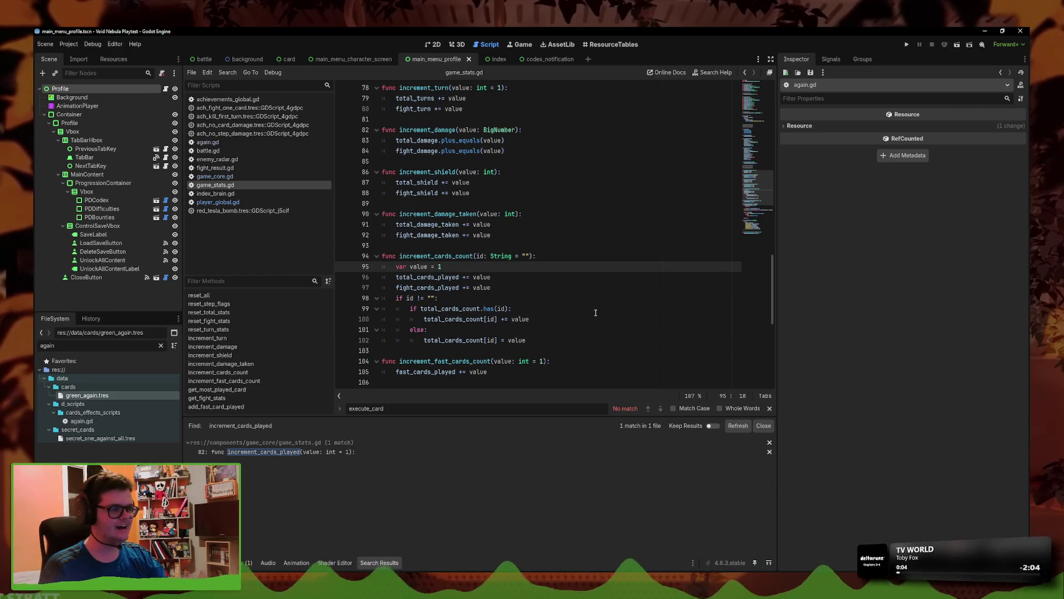
scroll(564, 263, down, 6)
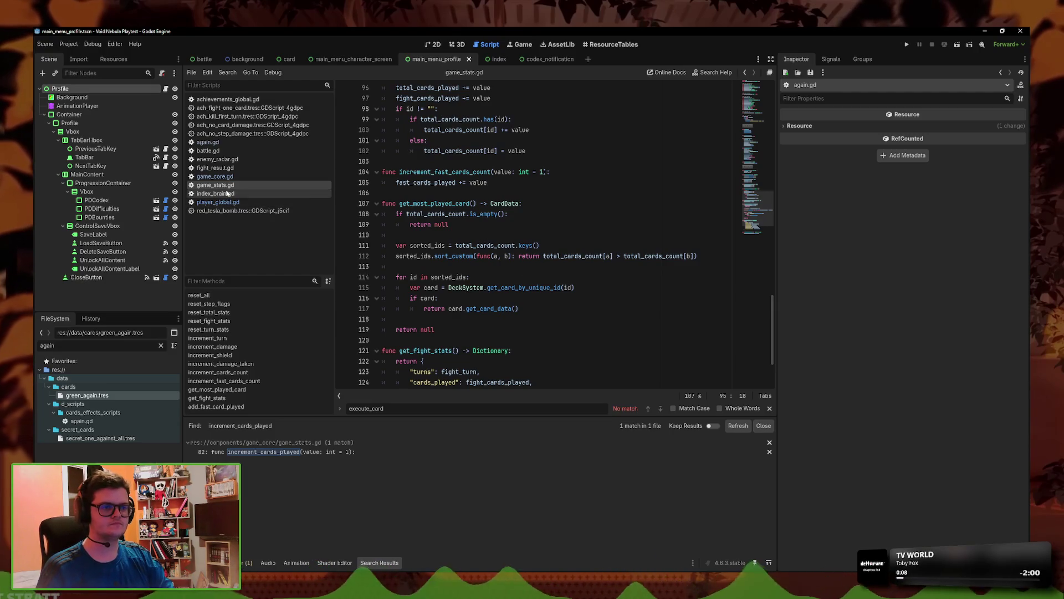
click(348, 592)
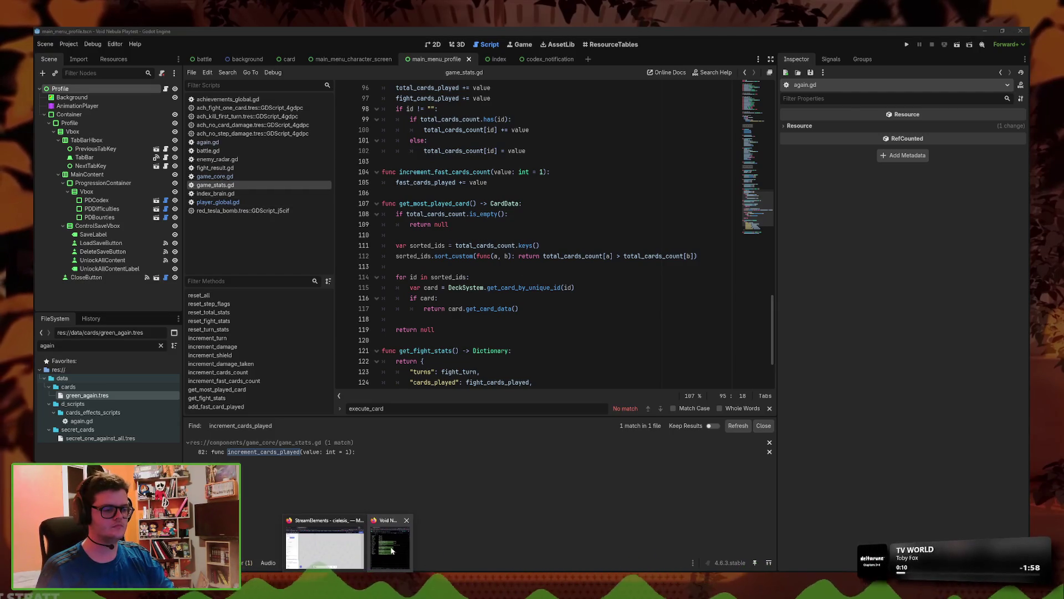
- Give cell B44 (Recursive Injection) a green fill in the achievements spreadsheet
click(391, 550)
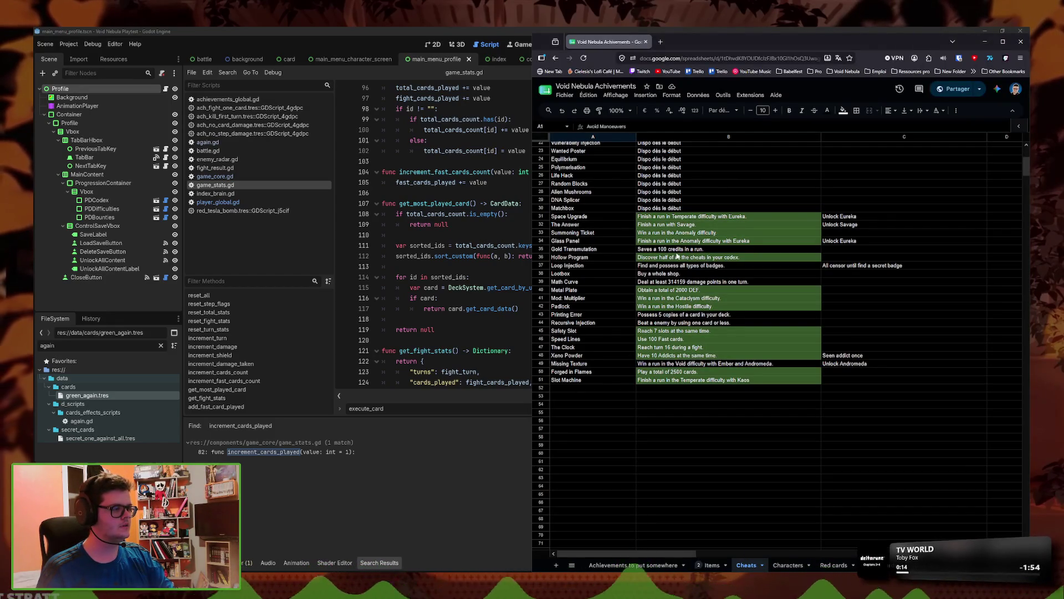
click(683, 322)
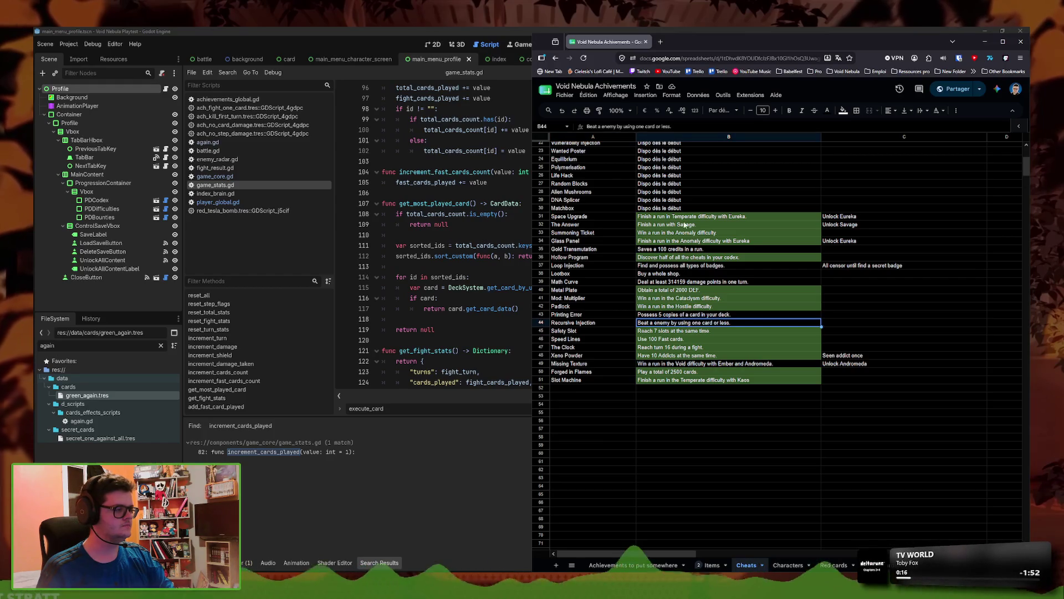
click(843, 111)
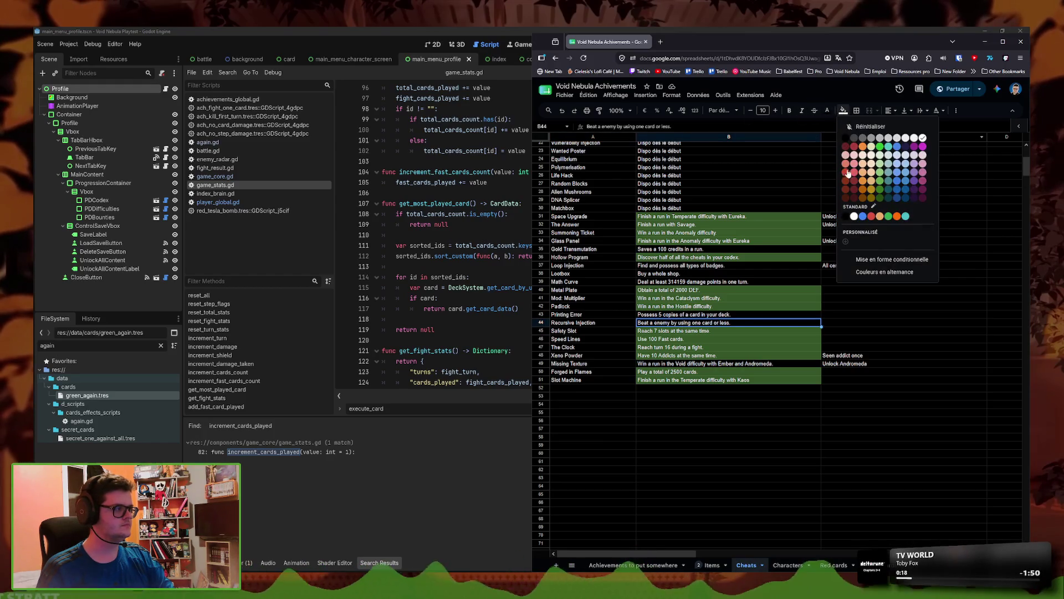
click(880, 165)
key(Right)
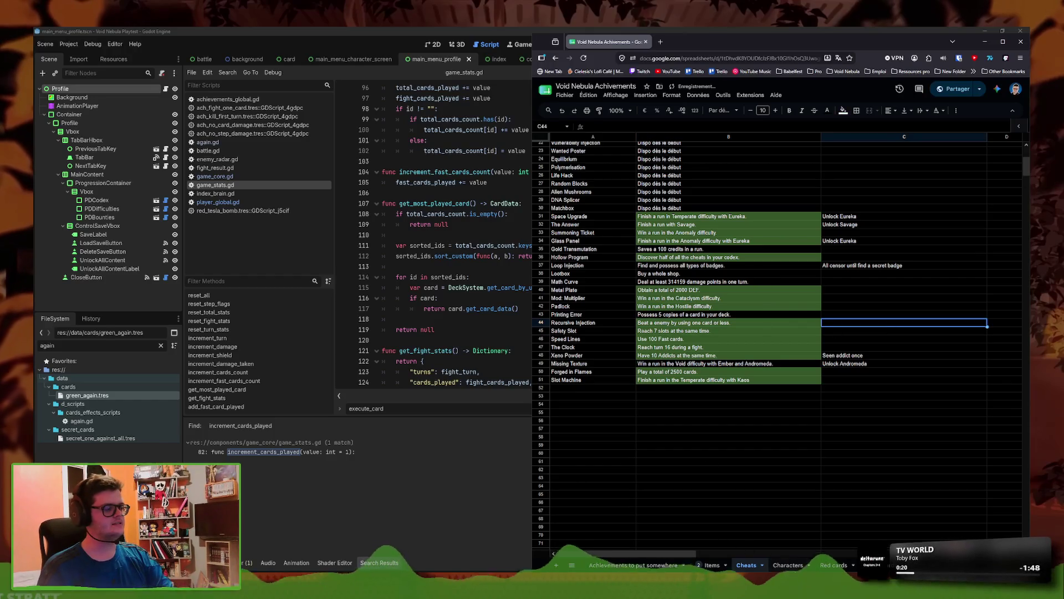
- Browse the Characters and Red cards sheets, ending on the Items sheet
click(789, 565)
click(840, 564)
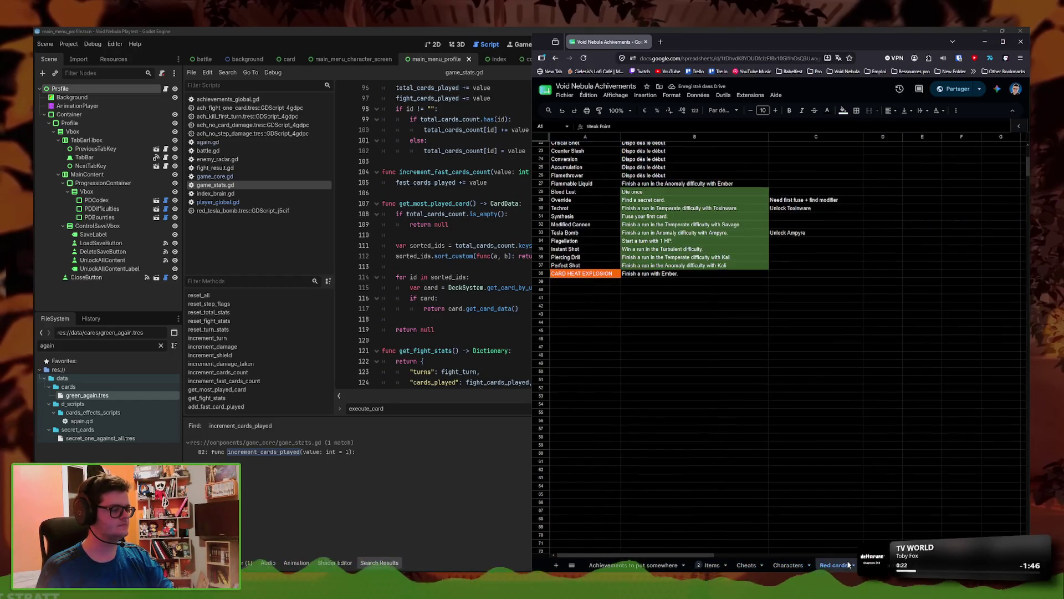
click(711, 564)
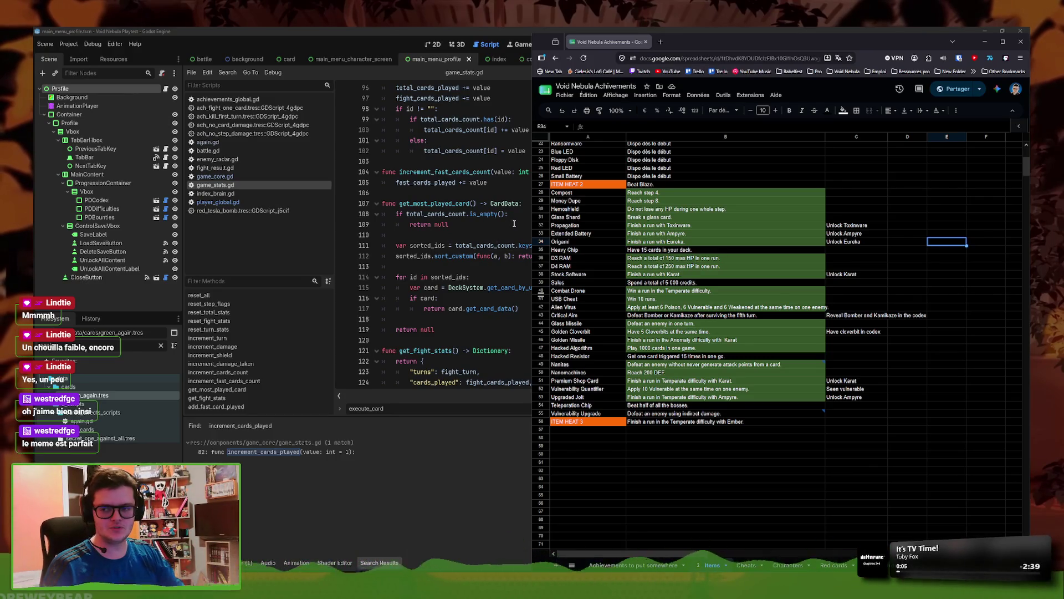
mouse_move(727, 412)
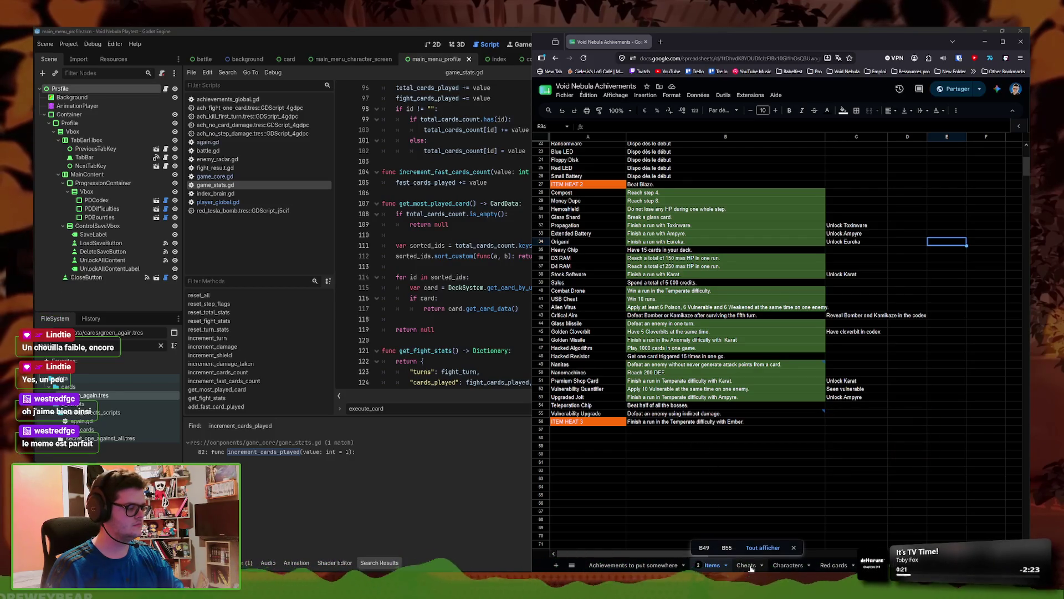
- Confirm Heavy Chip's unlock condition in cell B35, then filter Godot's files by 'achieveme'
click(671, 566)
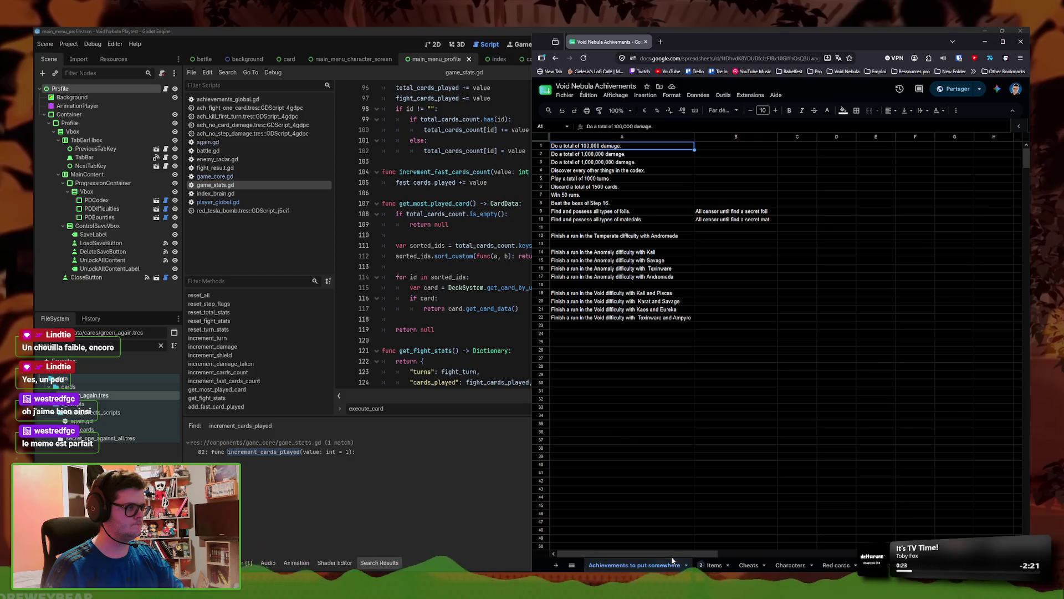
click(718, 565)
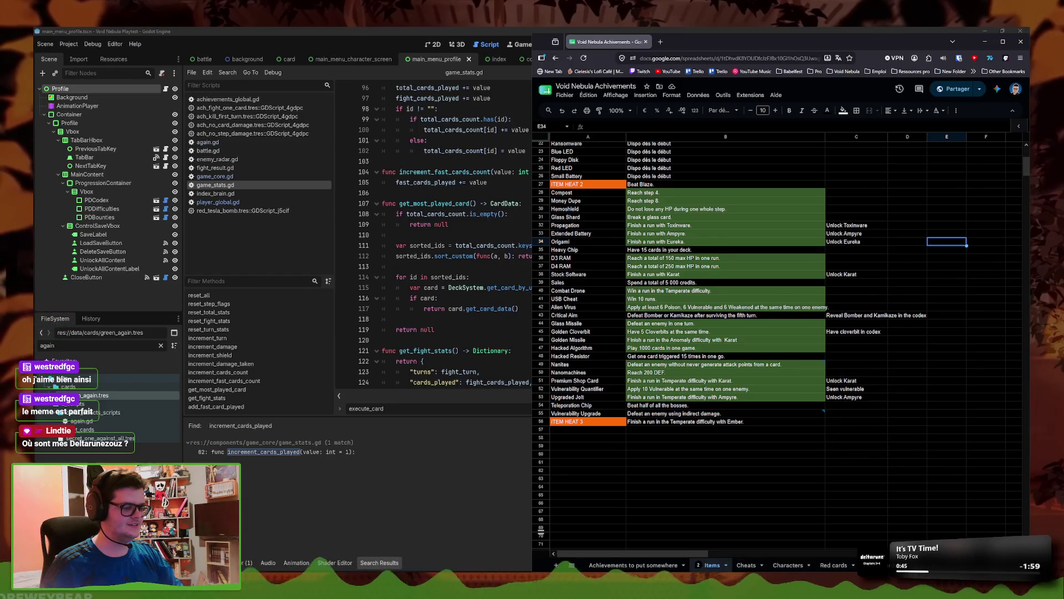
key(alt+Tab)
key(alt+Tab)
key(alt+Tab)
click(388, 569)
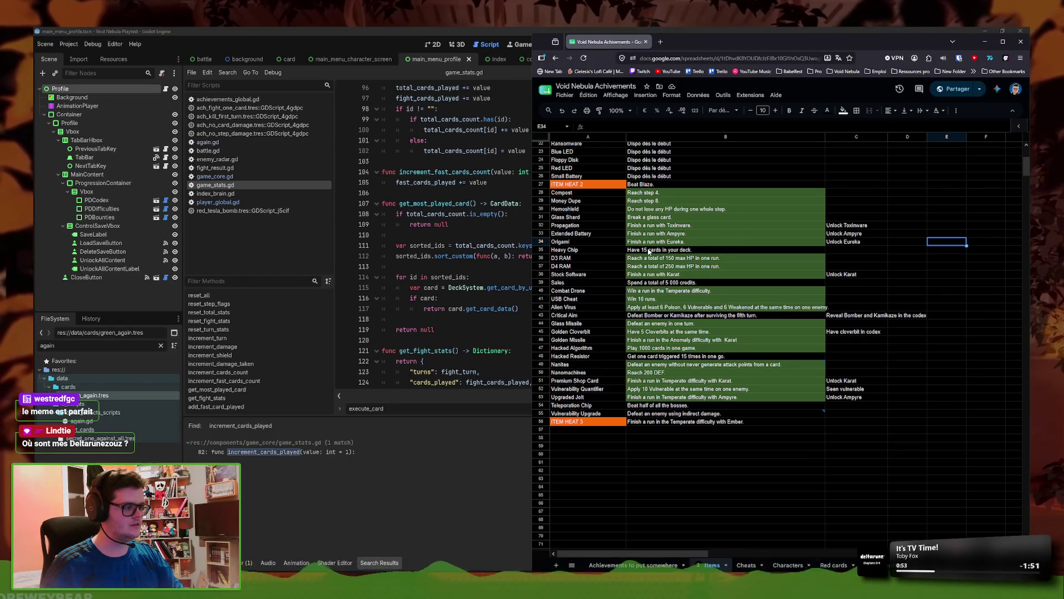
click(677, 251)
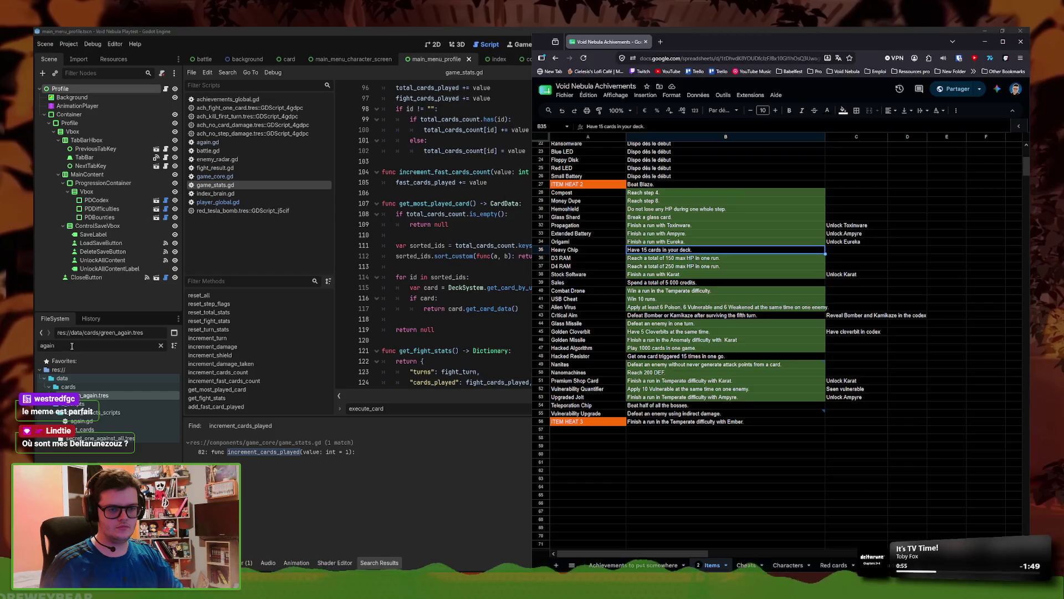
double_click(48, 345)
text(achieve)
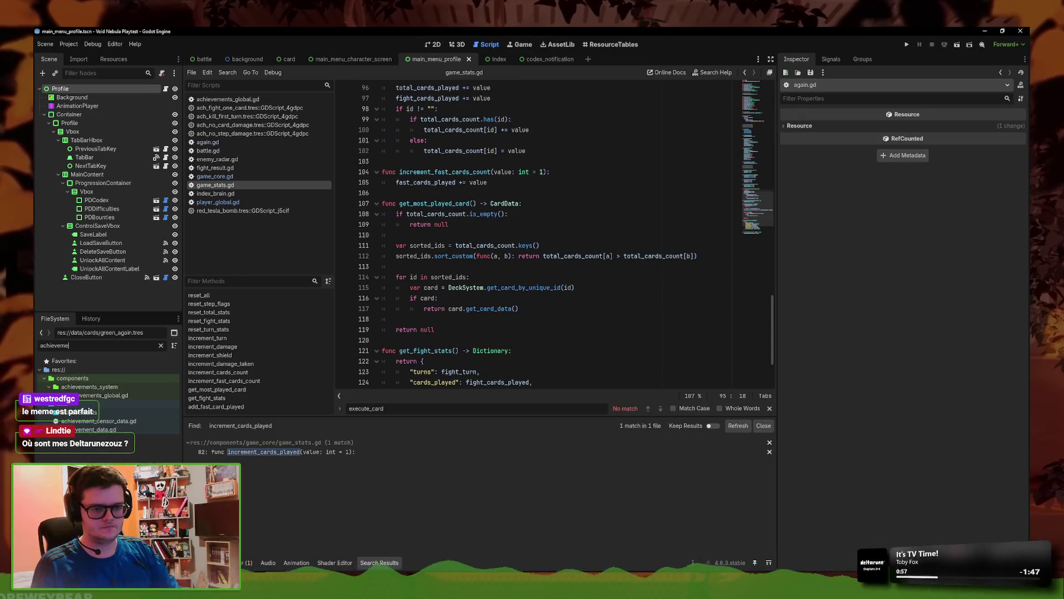
text(me)
- Open achievement_data.gd and append a DECK_UPDATED value to its AchievementWhen enum
double_click(92, 429)
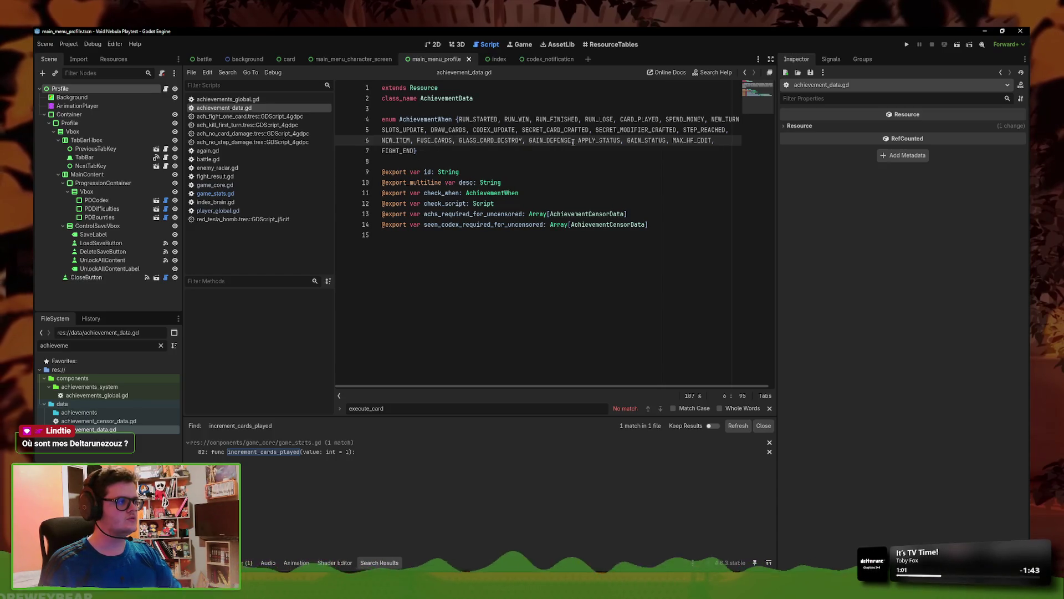
click(433, 153)
text(, DECK_UPDATE)
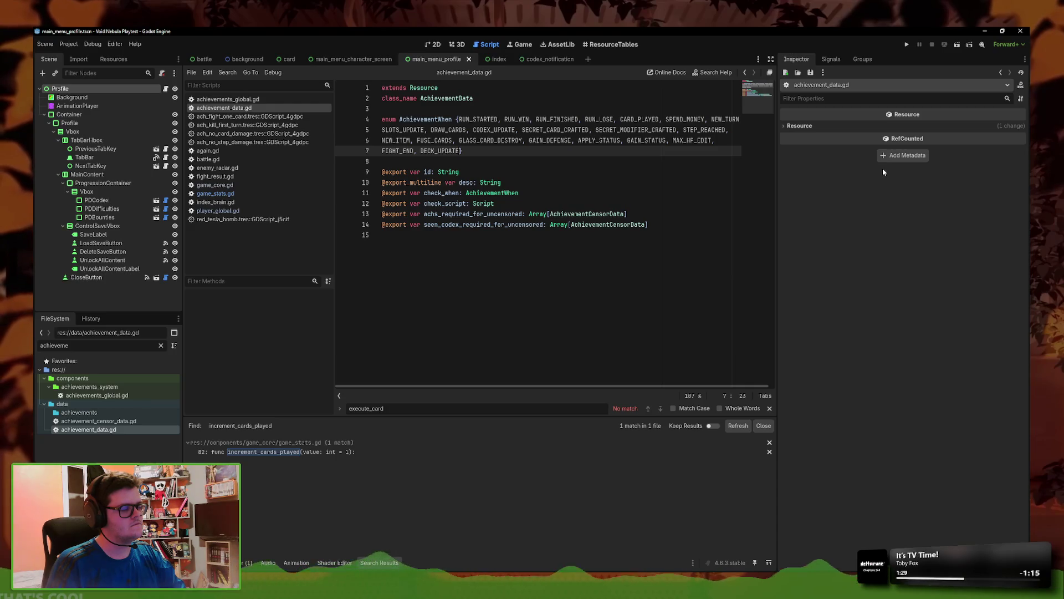
- Rename the new AchievementWhen enum value to ADD_CARD_TO_DECK
key(BackSpace)
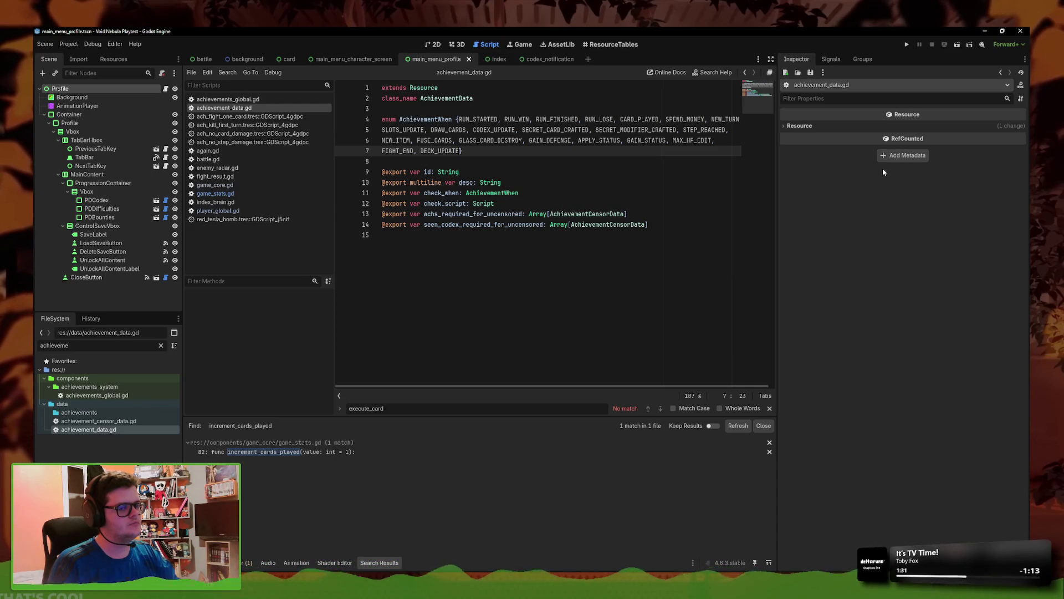
key(BackSpace)
key(BackSpace)
key(BackSpace)
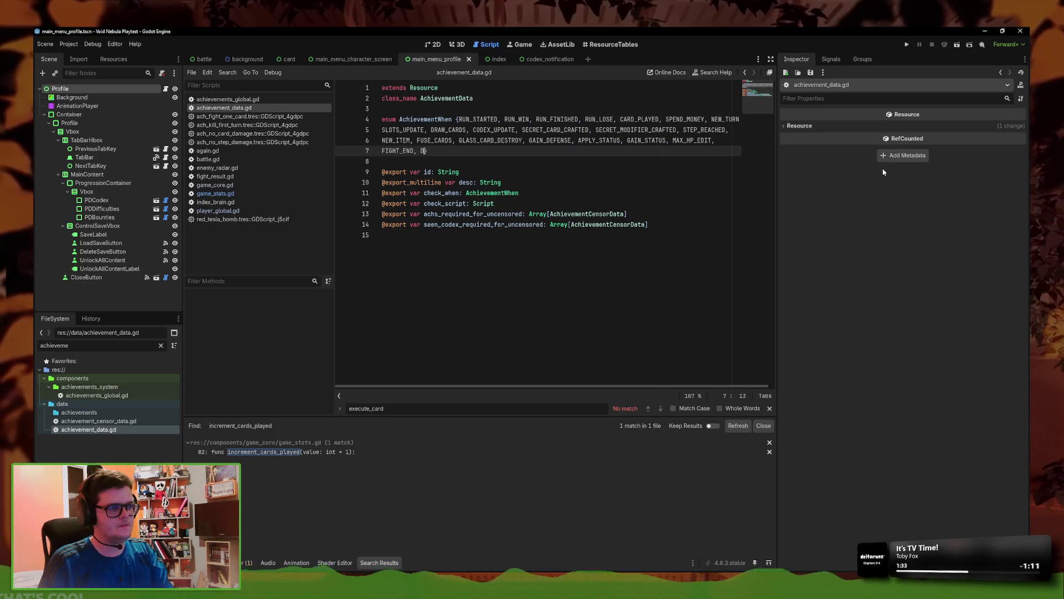
text(AD)
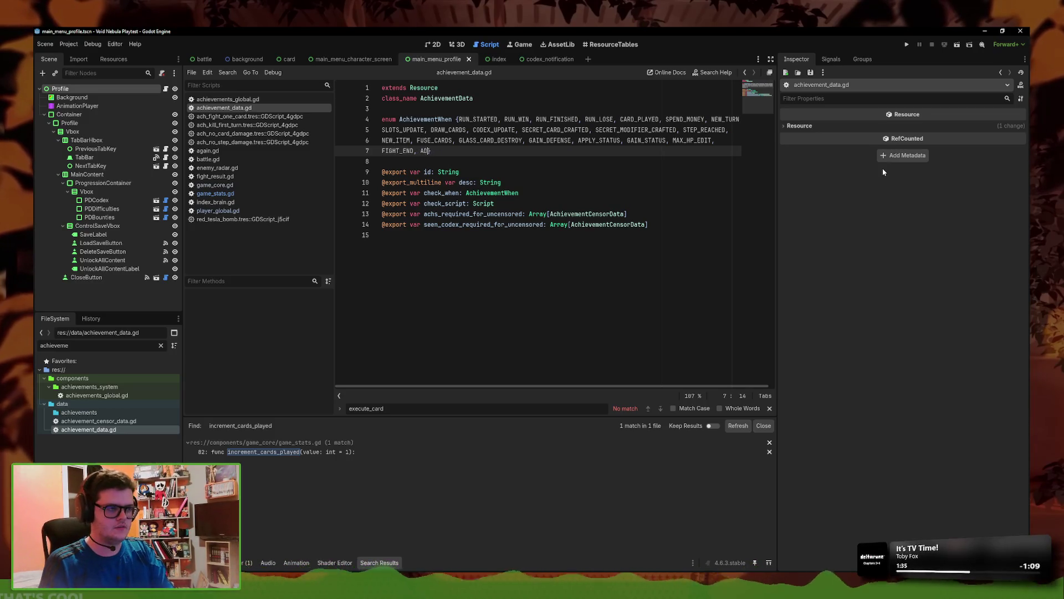
text(D_CARD_TO_)
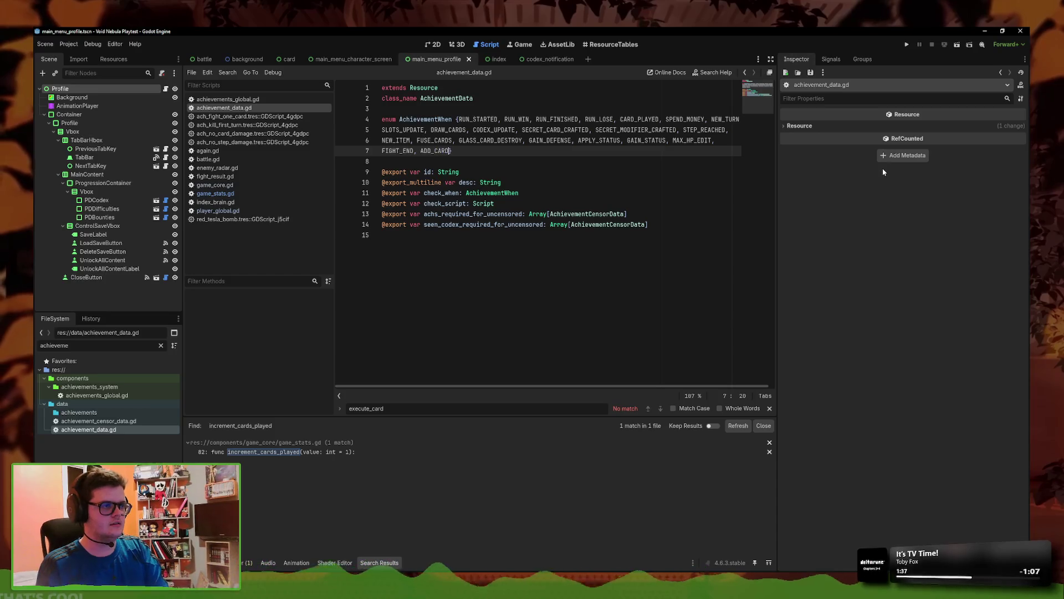
text(DECK)
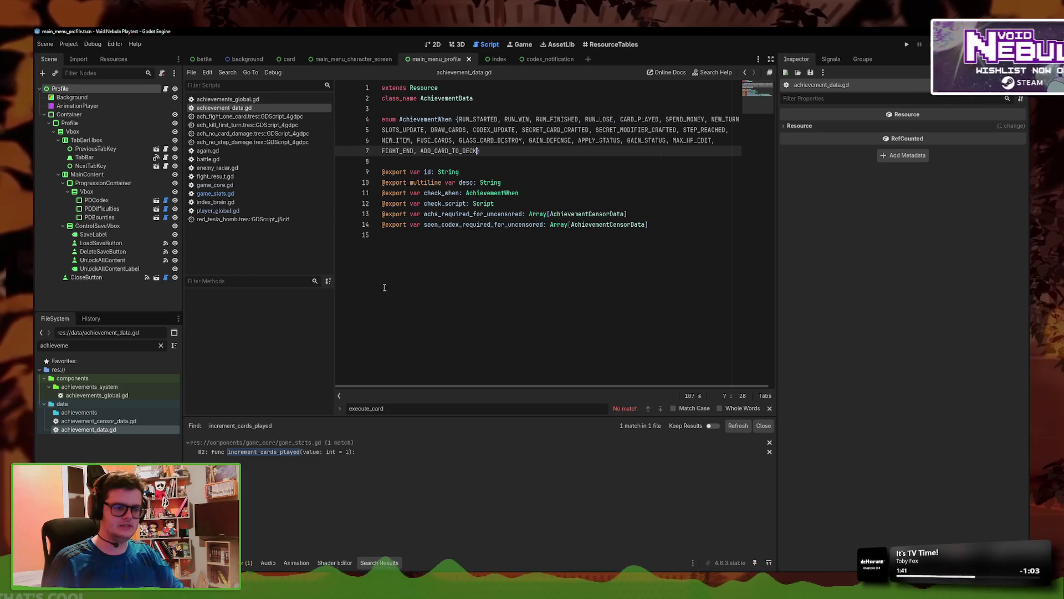
- Filter the FileSystem dock by 'ach_' to list all achievement files
click(41, 343)
text(ach_)
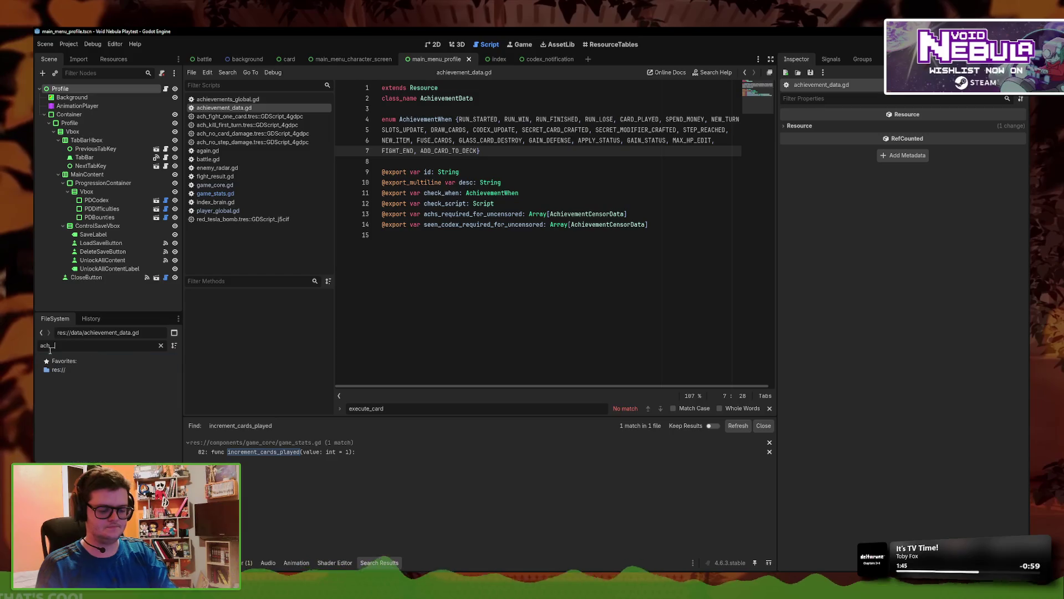
text(t)
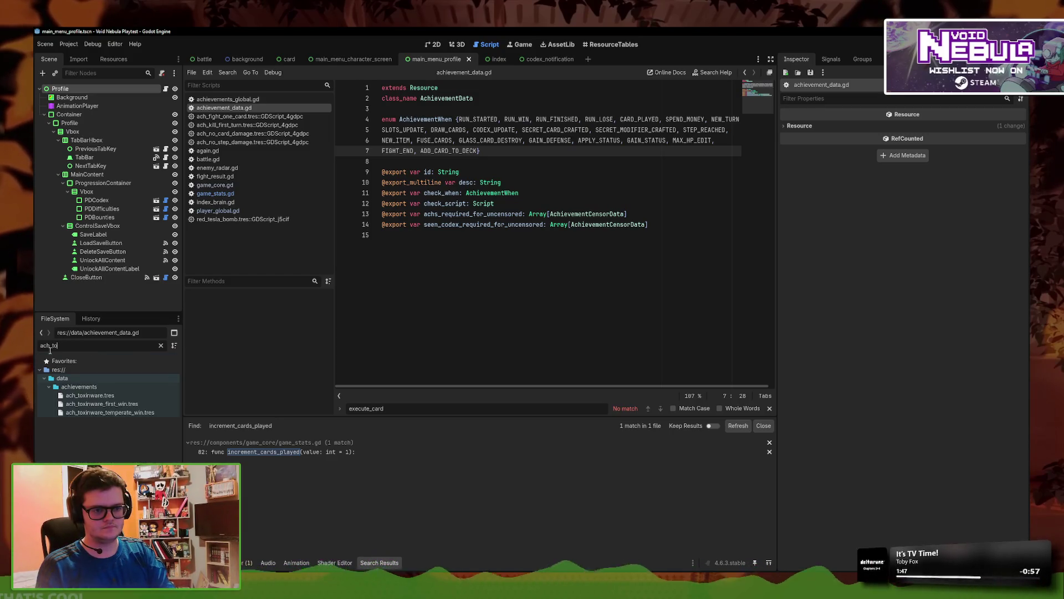
key(BackSpace)
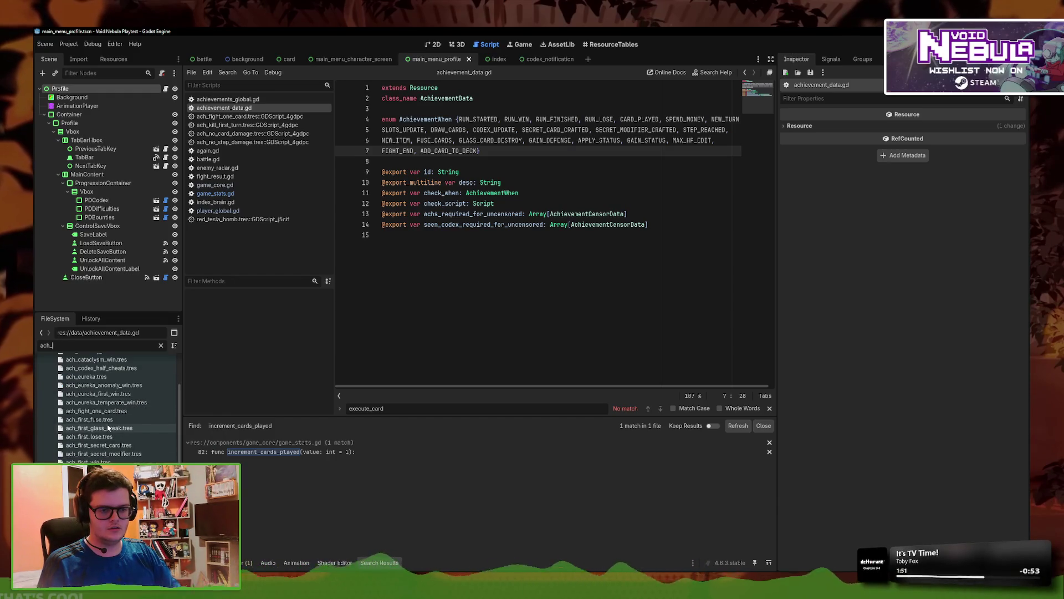
- Duplicate ach_karat_temperate_win.tres and clear the copy's name after the 'ach_' prefix
scroll(111, 410, down, 5)
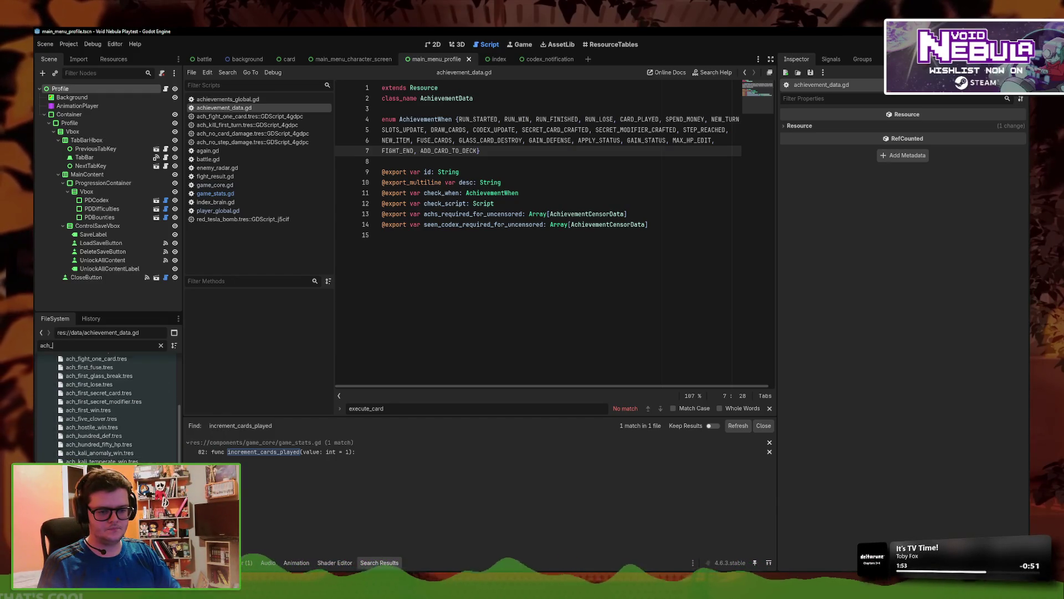
right_click(100, 469)
click(128, 443)
drag(509, 297, 463, 297)
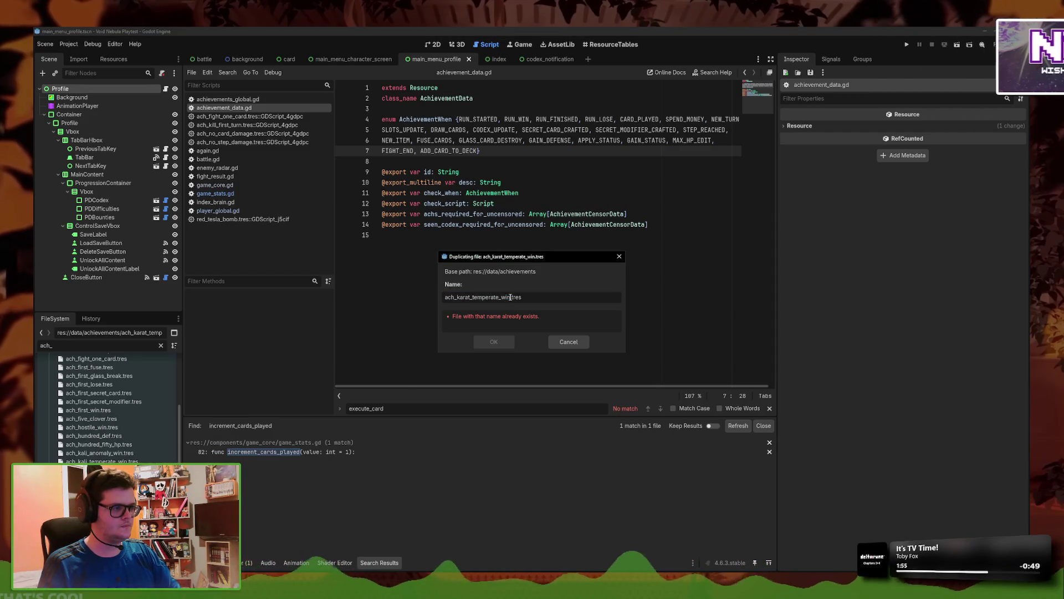
key(BackSpace)
key(BackSpace)
key(BackSpace)
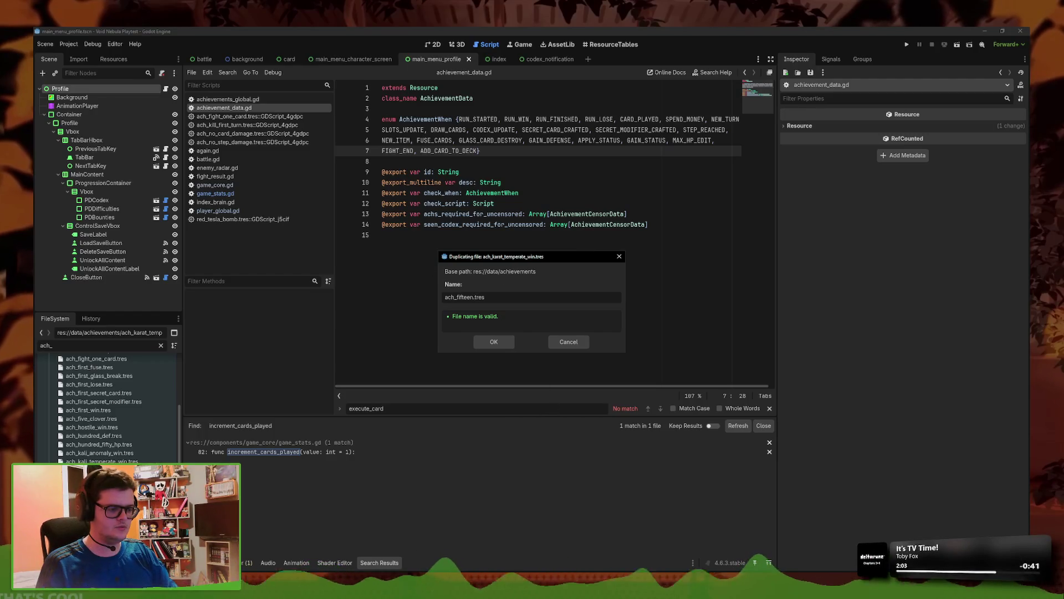
- Look up '15 en anglais' in the browser to get the English spelling of fifteen
click(389, 558)
click(667, 45)
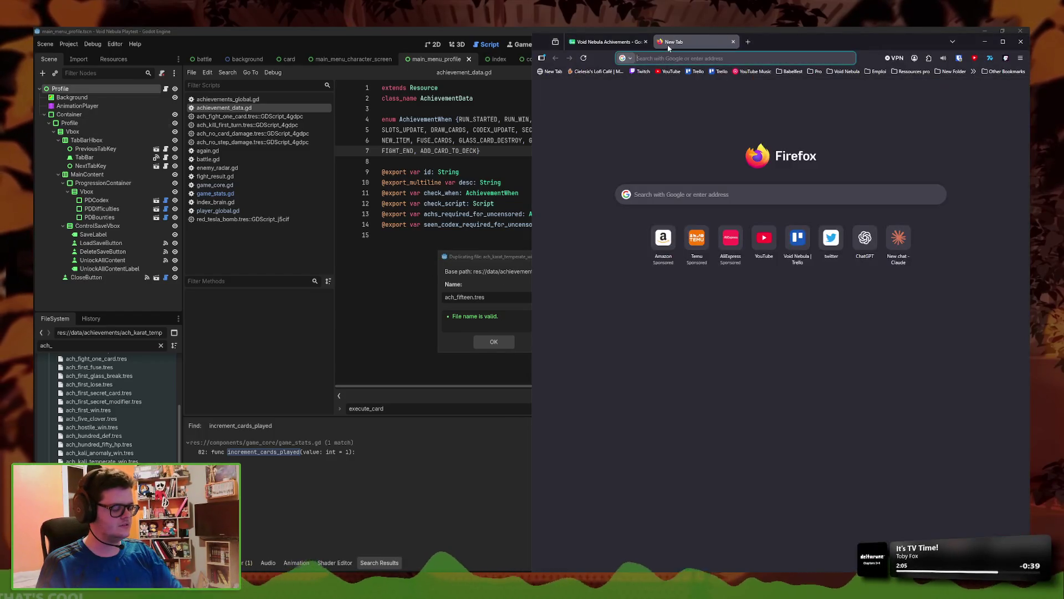
text(15 en anglais)
key(Return)
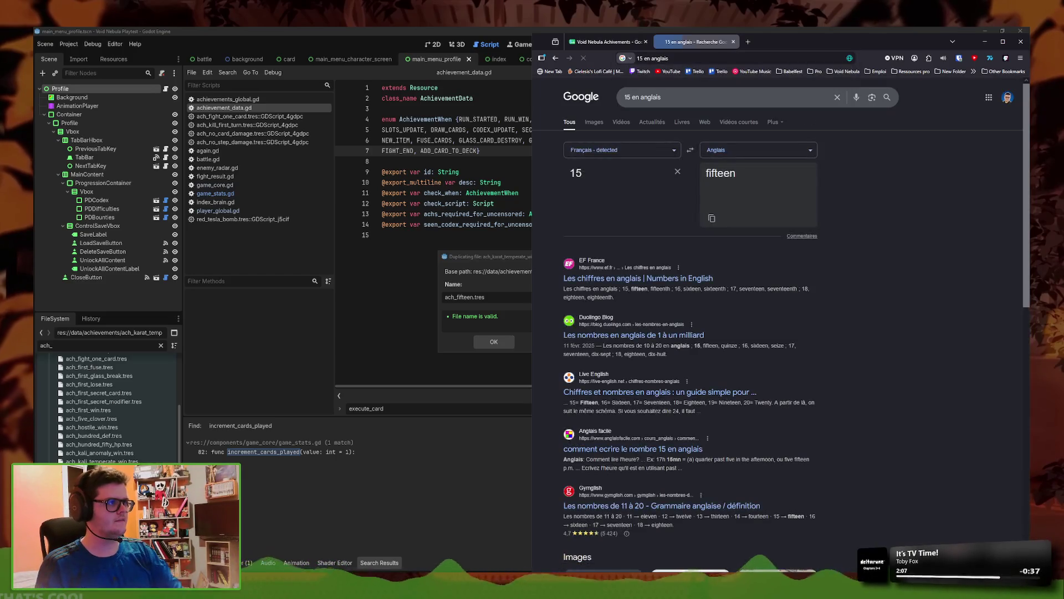
click(475, 298)
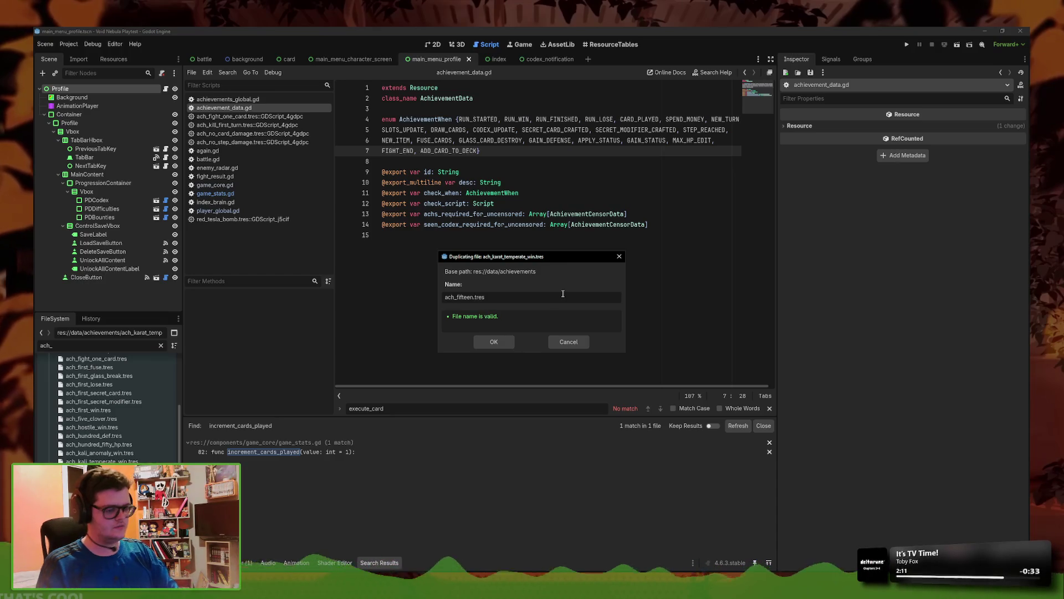
- Create the duplicate as ach_fifteen_cards_deck.tres and filter the files by 'fifteen'
text(_cards_deck)
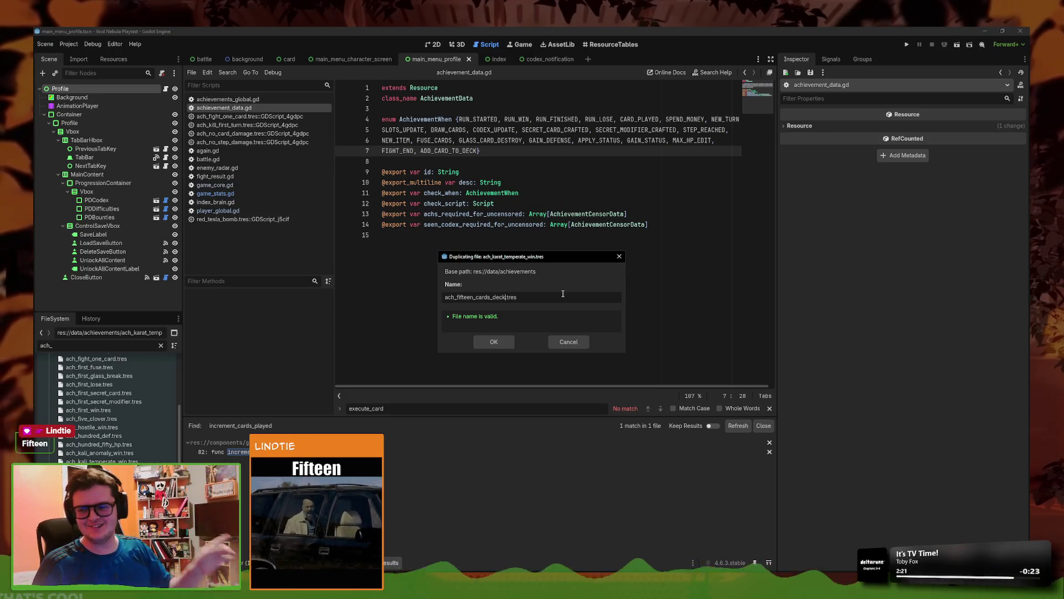
click(494, 342)
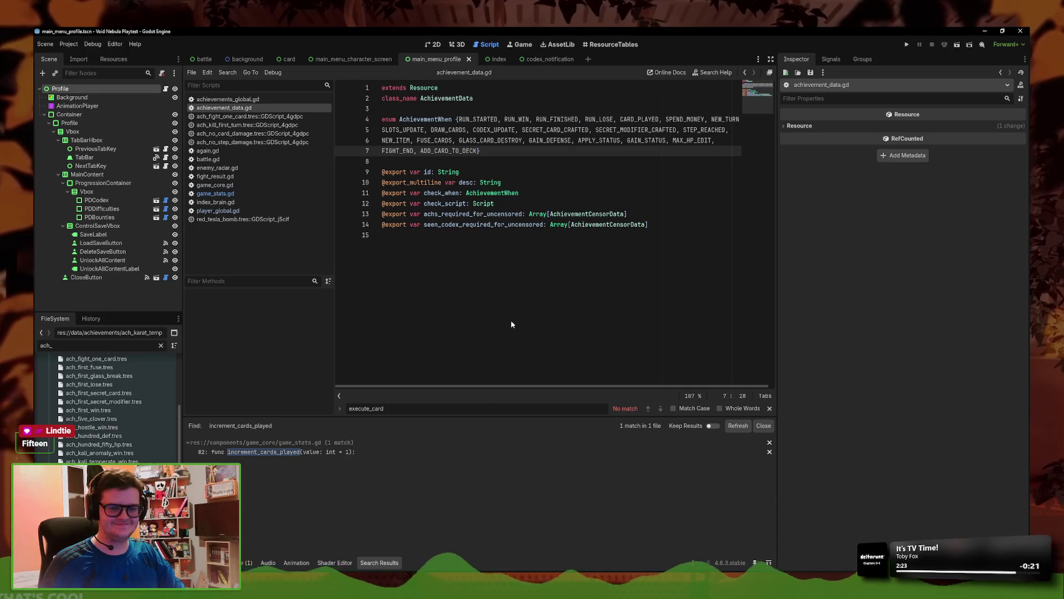
double_click(85, 346)
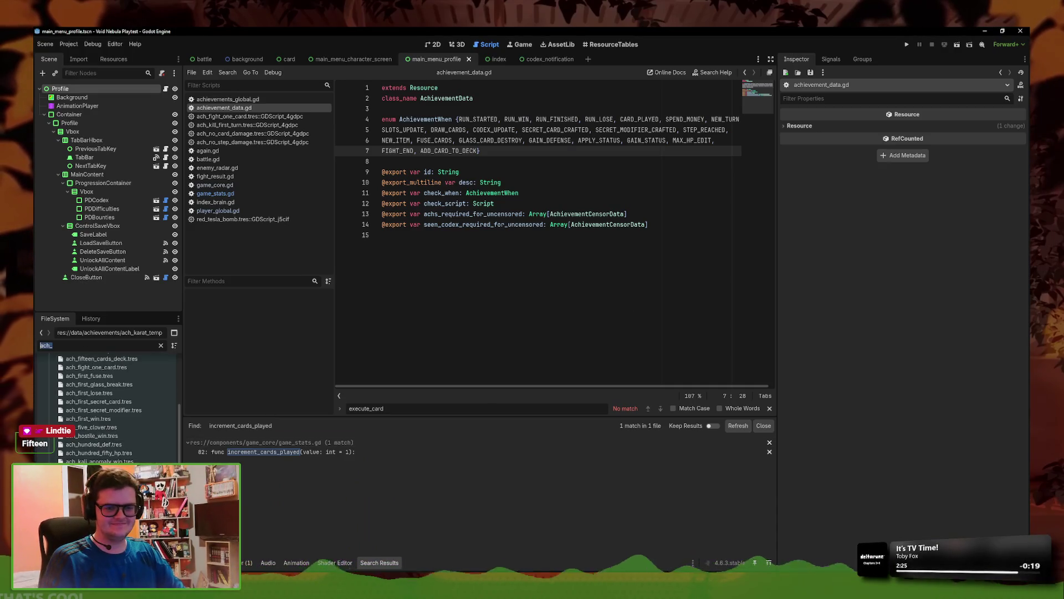
text(fifteen)
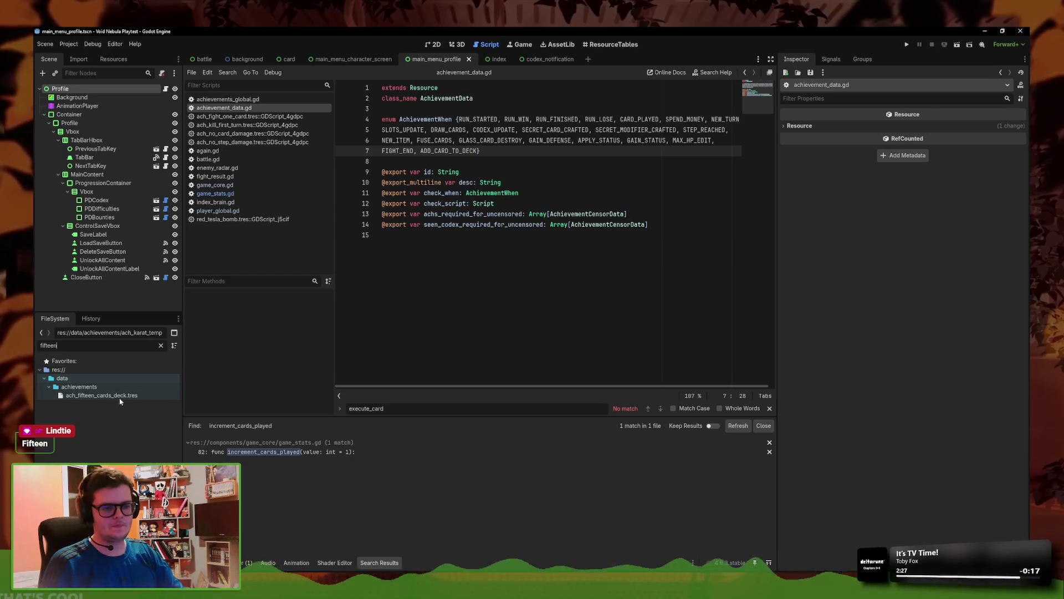
- Load ach_fifteen_cards_deck.tres in the Inspector and start replacing its description with 'Have [cc'
click(118, 395)
triple_click(933, 176)
text(Have [cc)
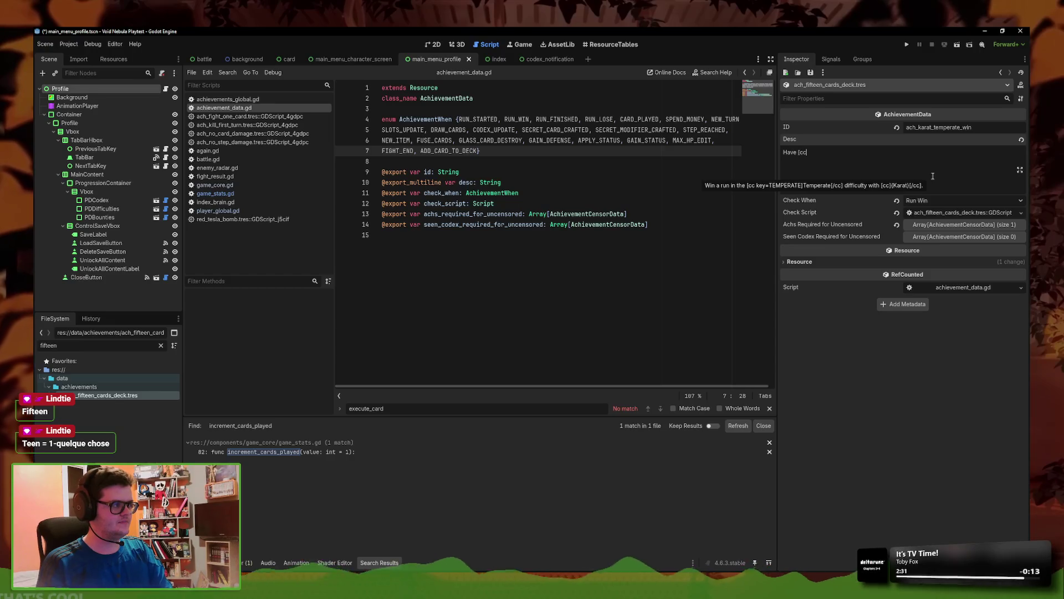
text(]15[/cc)
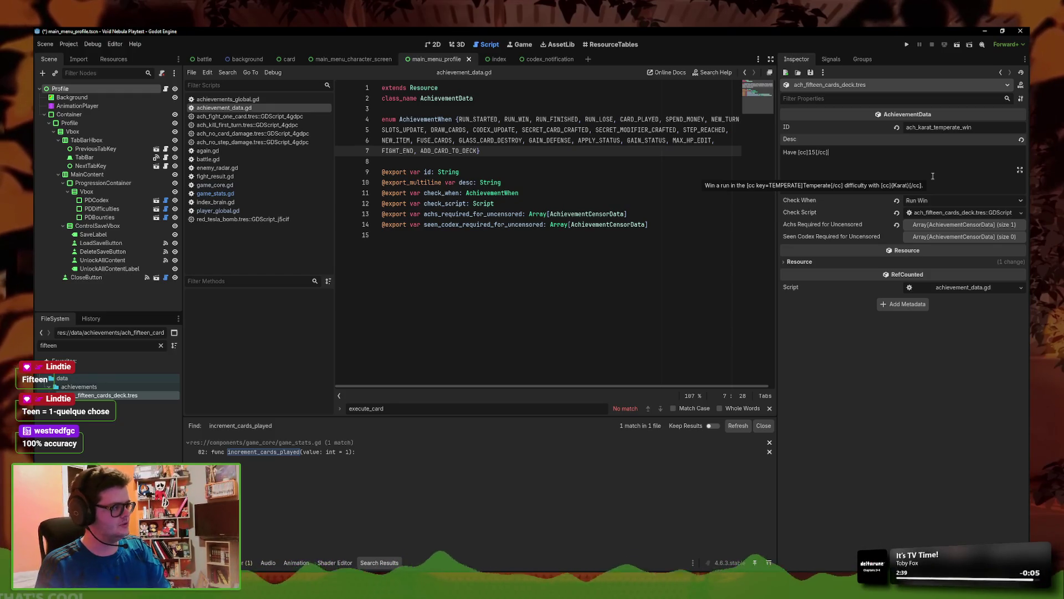
- Finish the description 'Have [cc]15[/cc] cards in your deck.' and set Check When to Add Card To Deck, saving
text(cards in you)
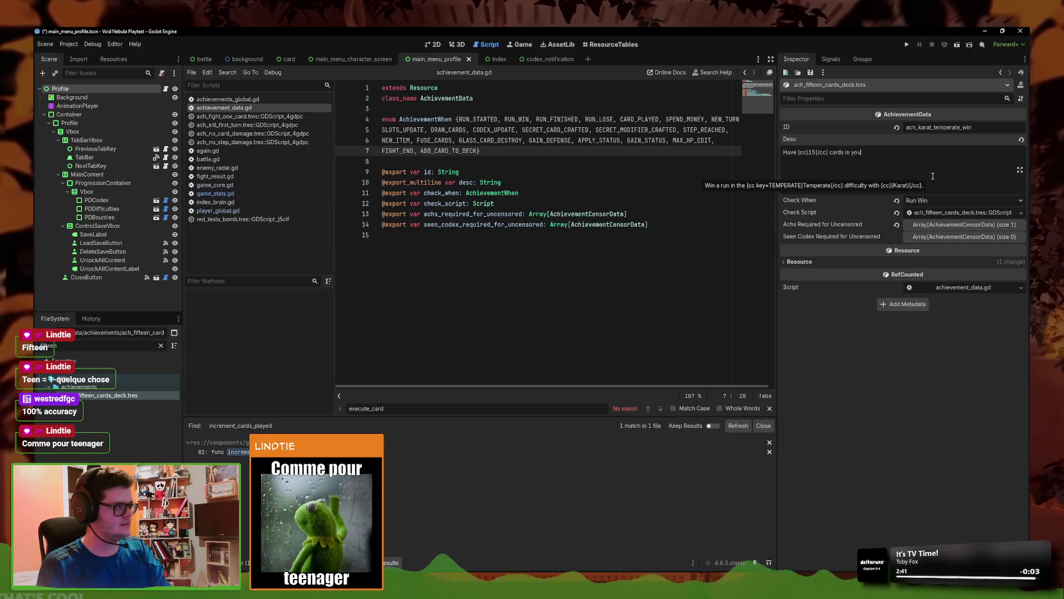
text(.)
key(ctrl+s)
click(943, 200)
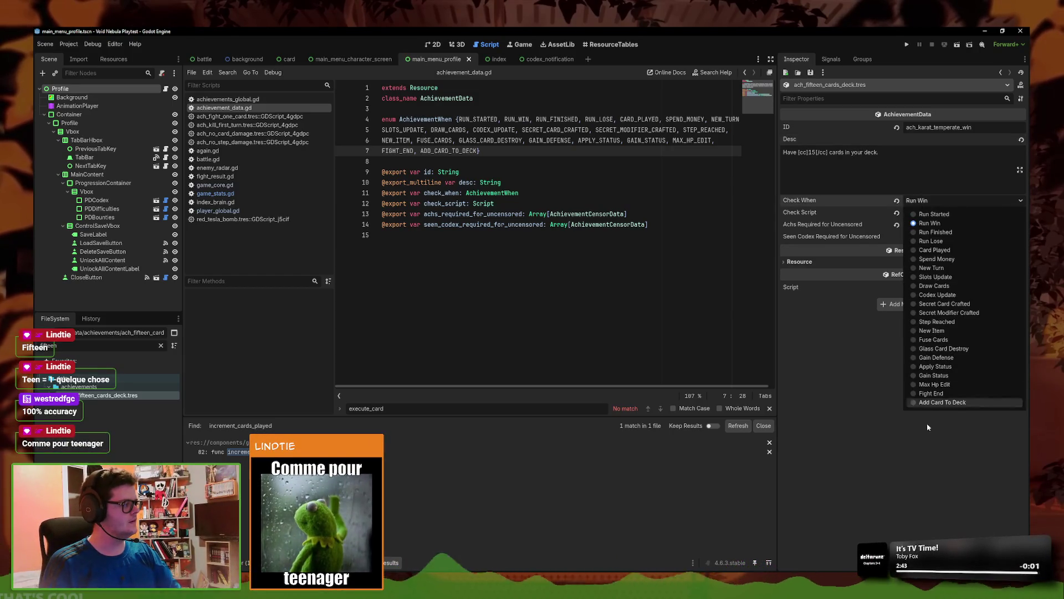
click(954, 402)
key(ctrl+s)
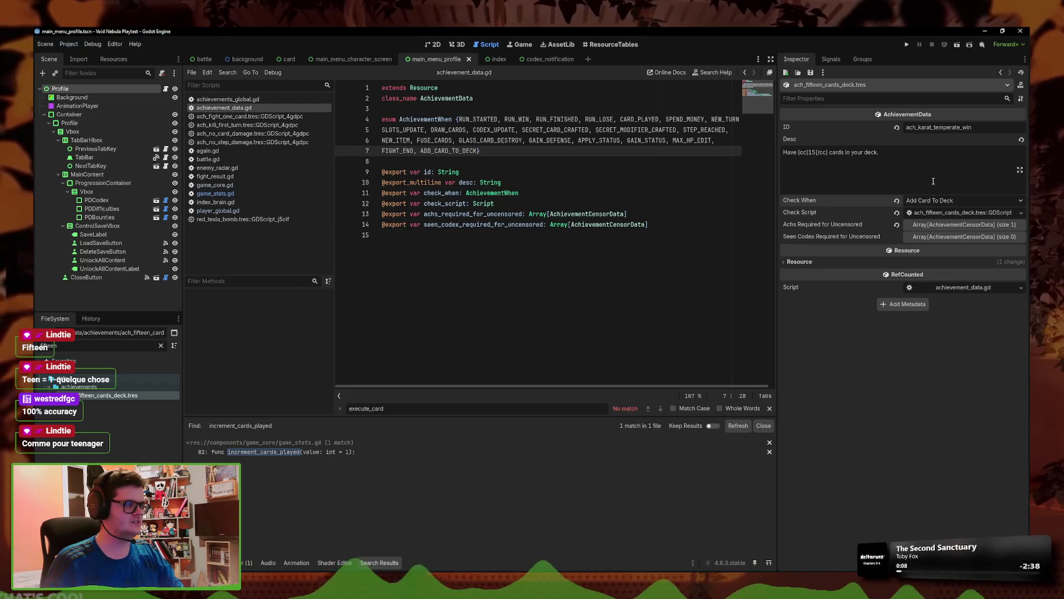
click(988, 125)
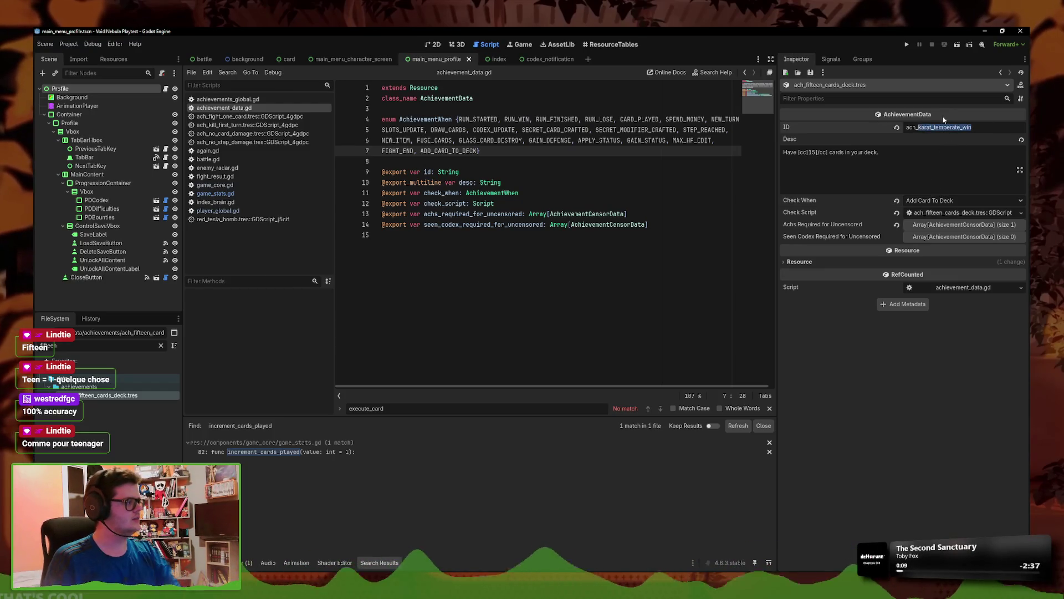
- Change the achievement ID to ach_fifteen_cards_deck and save
key(BackSpace)
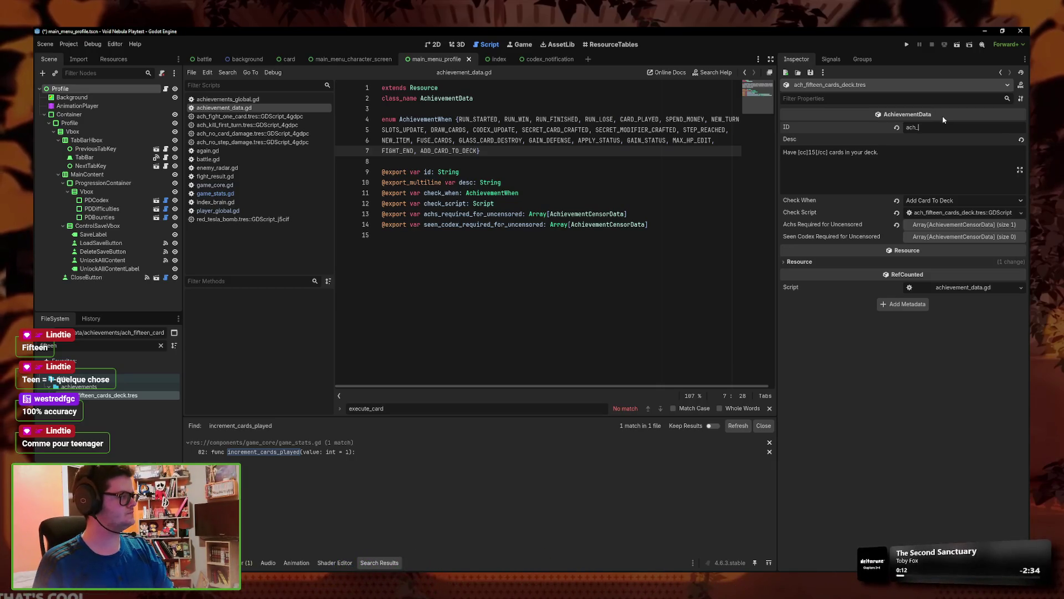
text(fifteen_c)
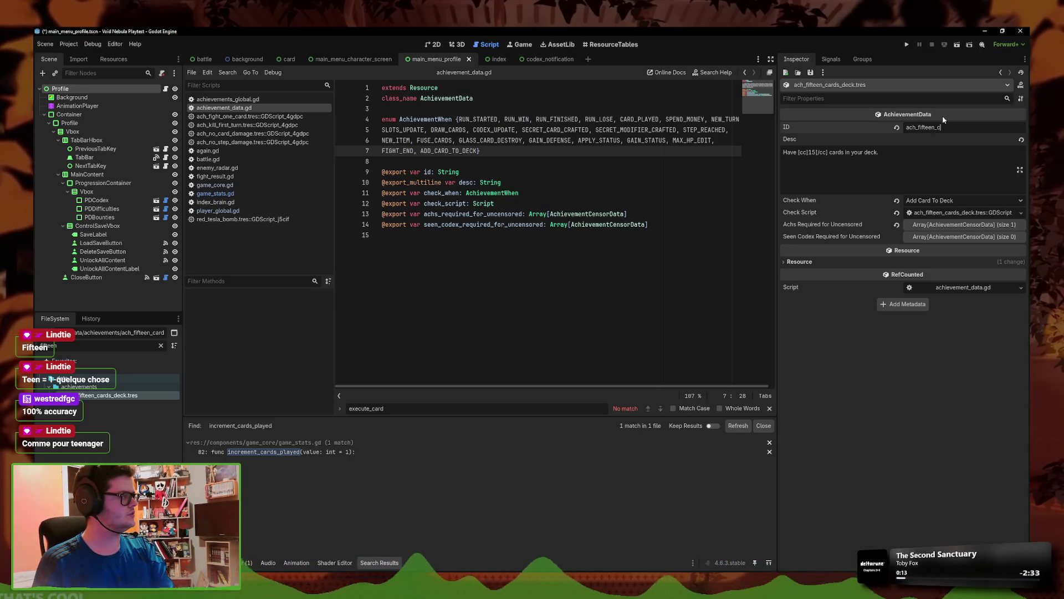
text(ards_deck)
key(ctrl+s)
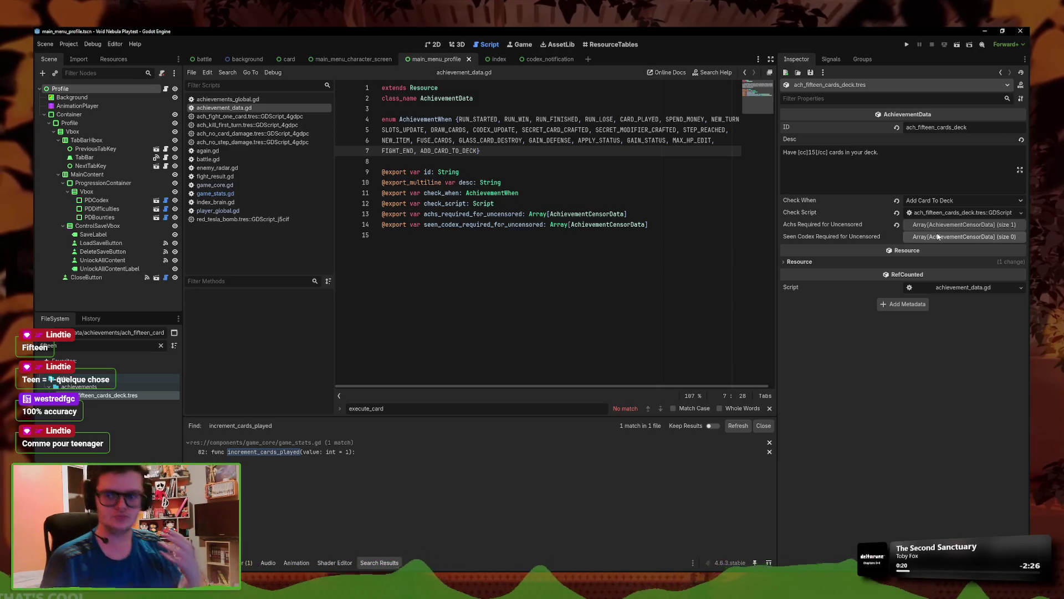
- Delete element 0 from Achs Required for Uncensored and open the achievement's check script
click(966, 224)
click(967, 224)
click(967, 225)
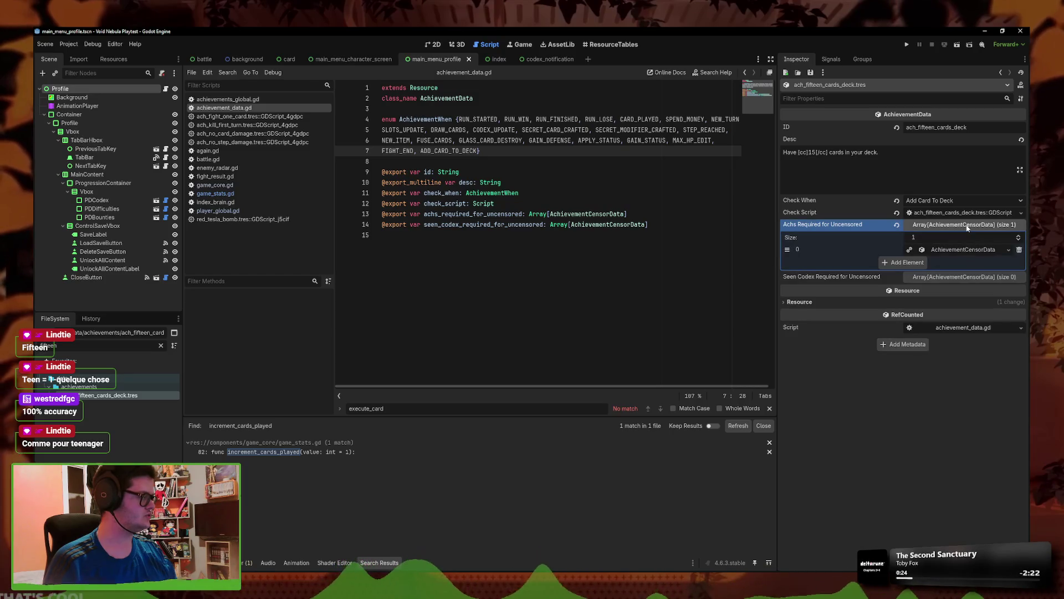
click(1020, 250)
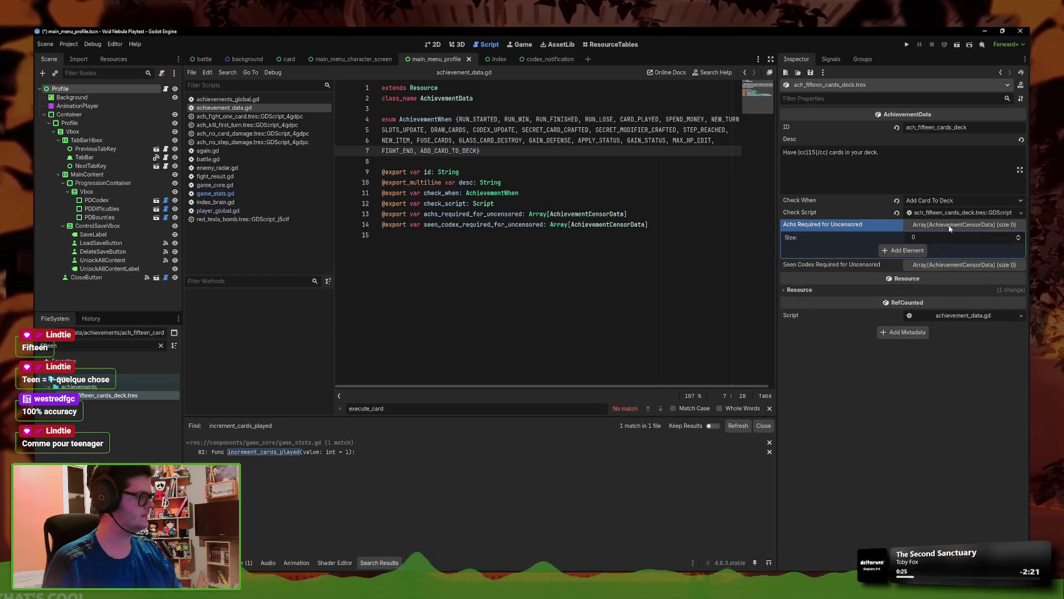
click(965, 224)
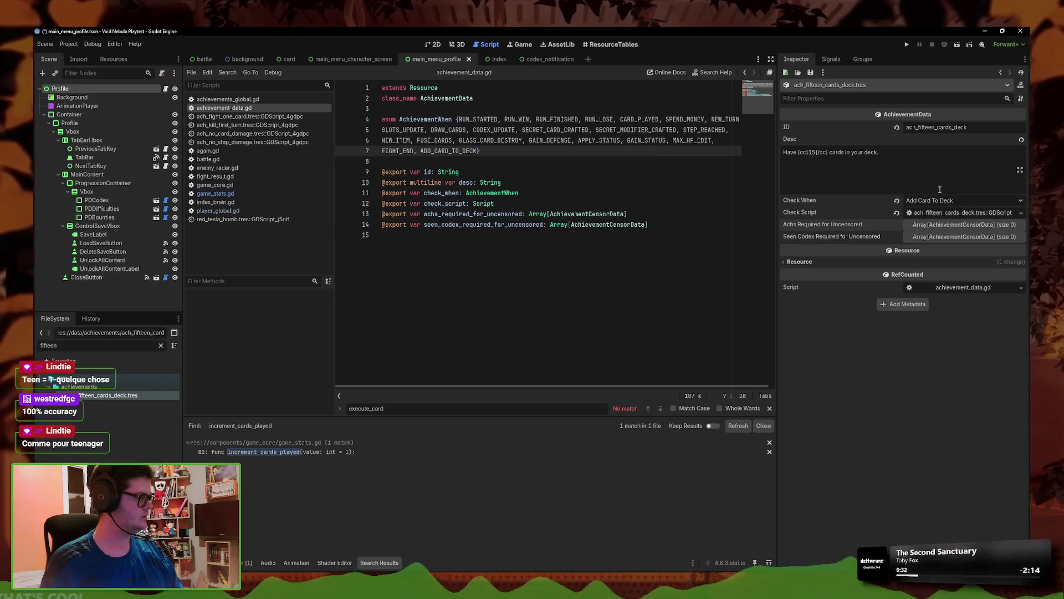
click(954, 212)
- Replace line 4's return condition with DeckSystem.get_player_cards()
drag(663, 119, 423, 121)
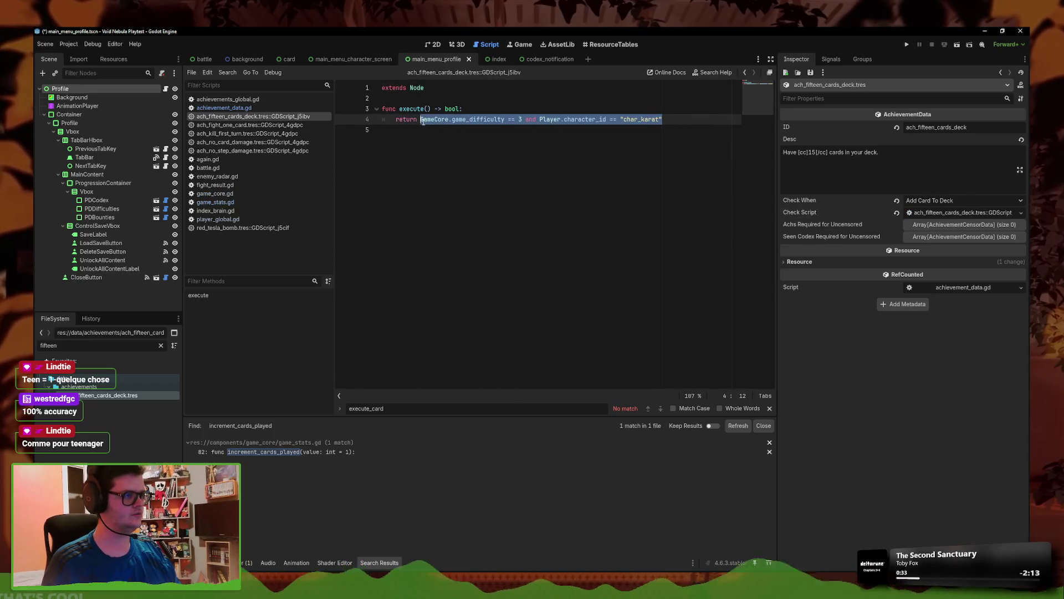
key(BackSpace)
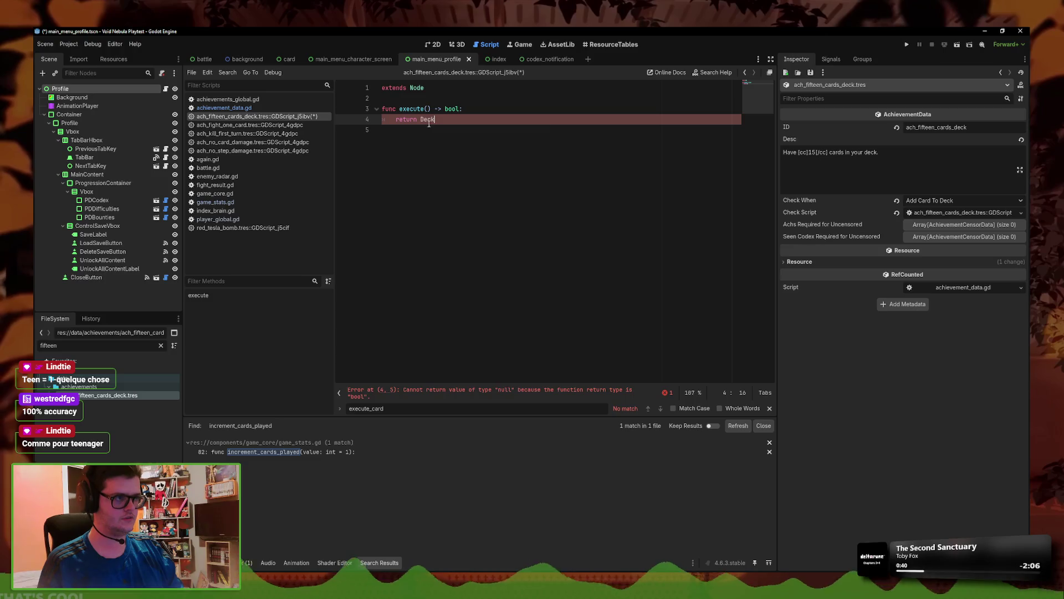
key(Return)
text(.)
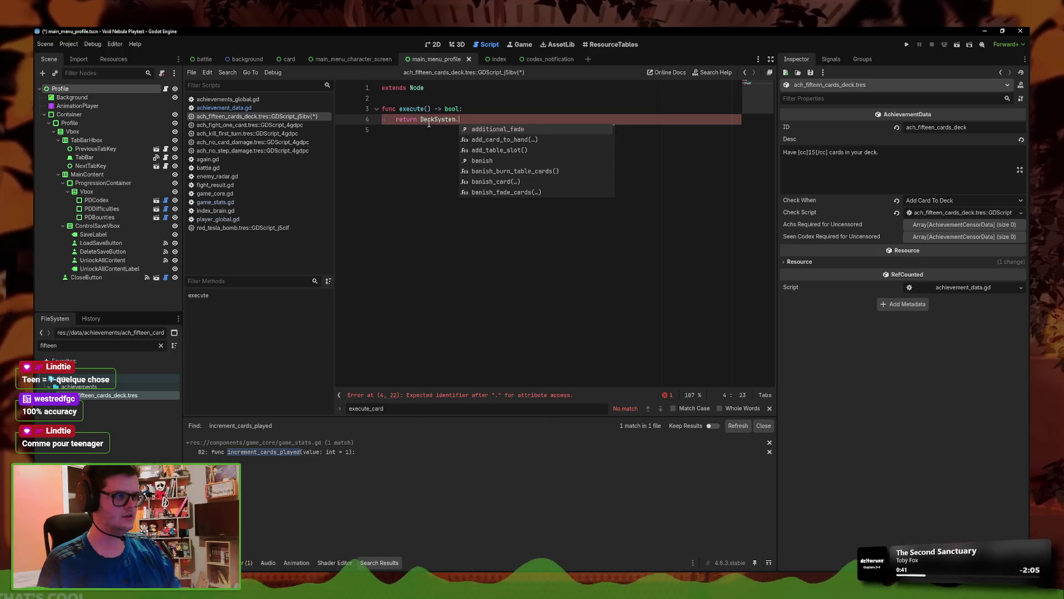
text(get_)
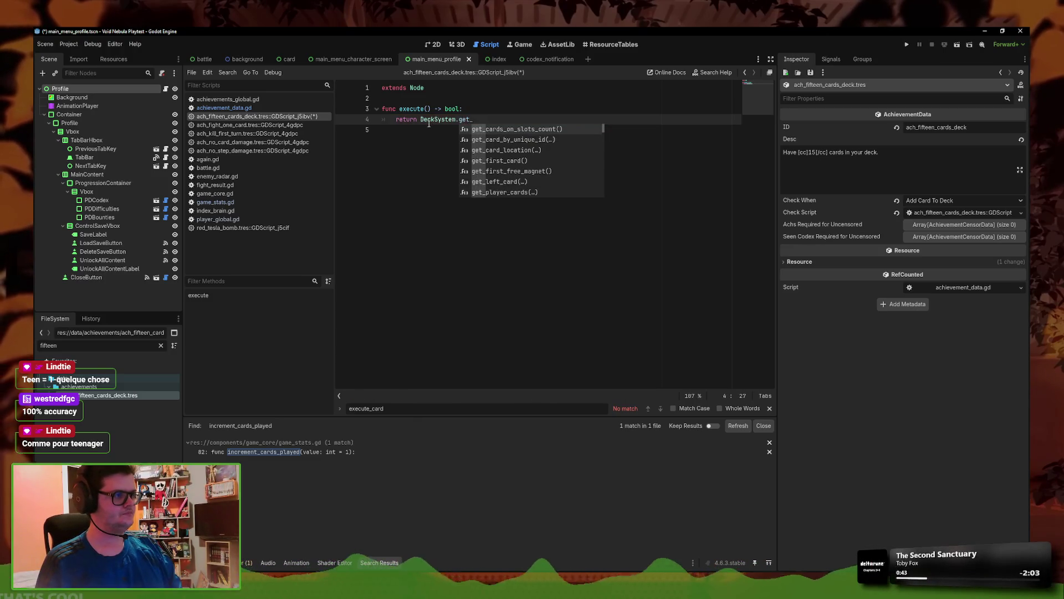
text(dec)
key(BackSpace)
key(BackSpace)
key(BackSpace)
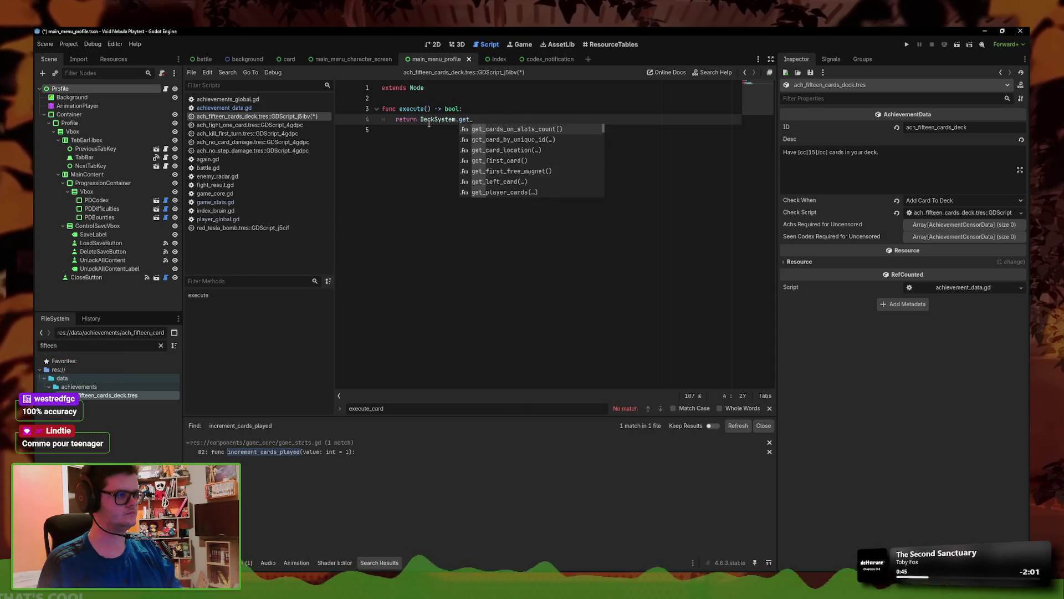
text(all)
key(BackSpace)
key(BackSpace)
key(BackSpace)
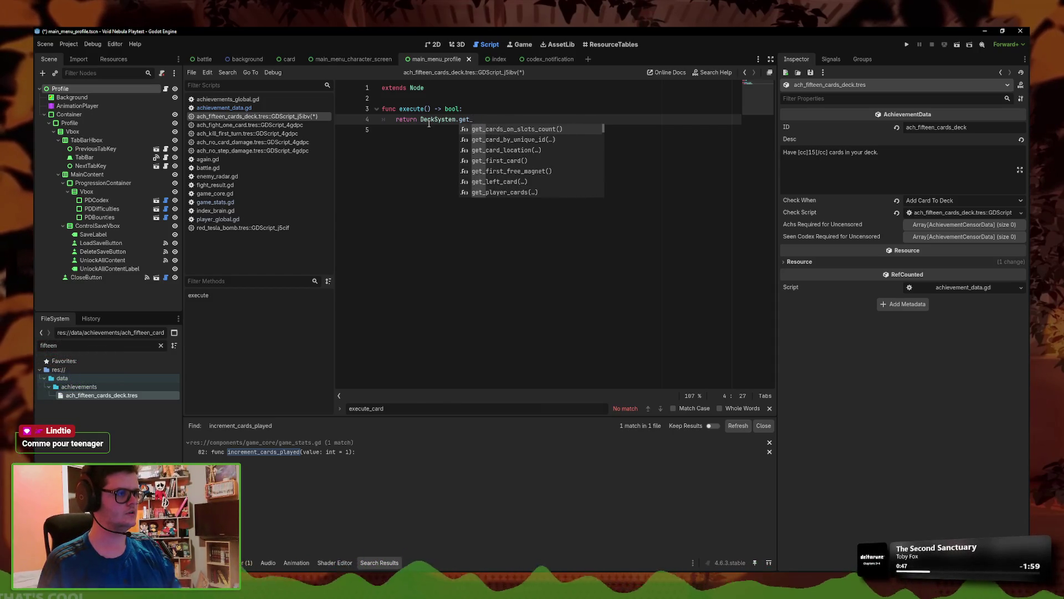
key(Down)
key(Down)
key(Down)
key(Return)
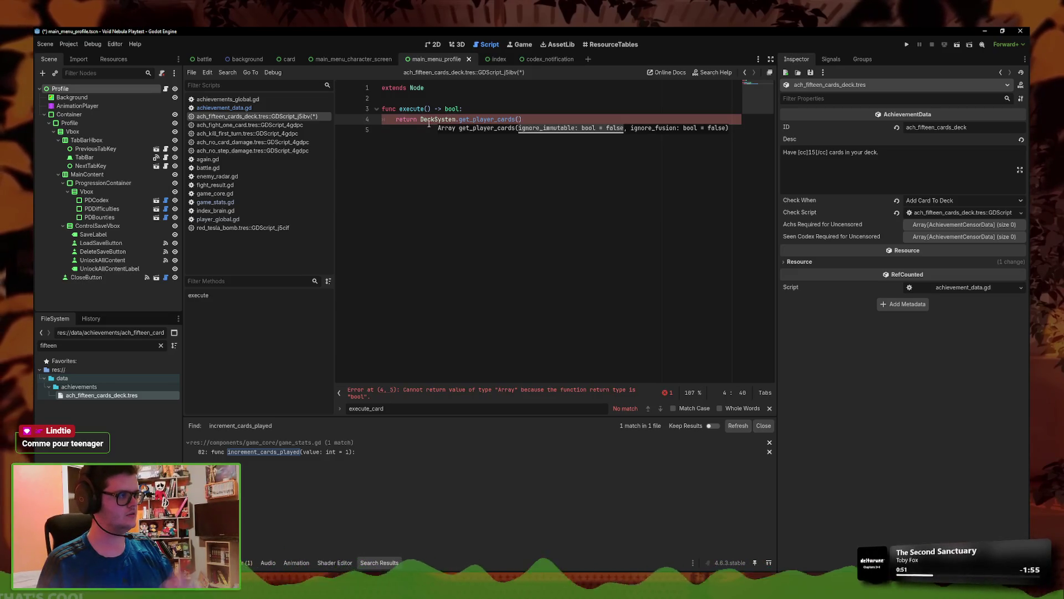
- Append .size() >= 15 to the return line and save the script
text(.size)
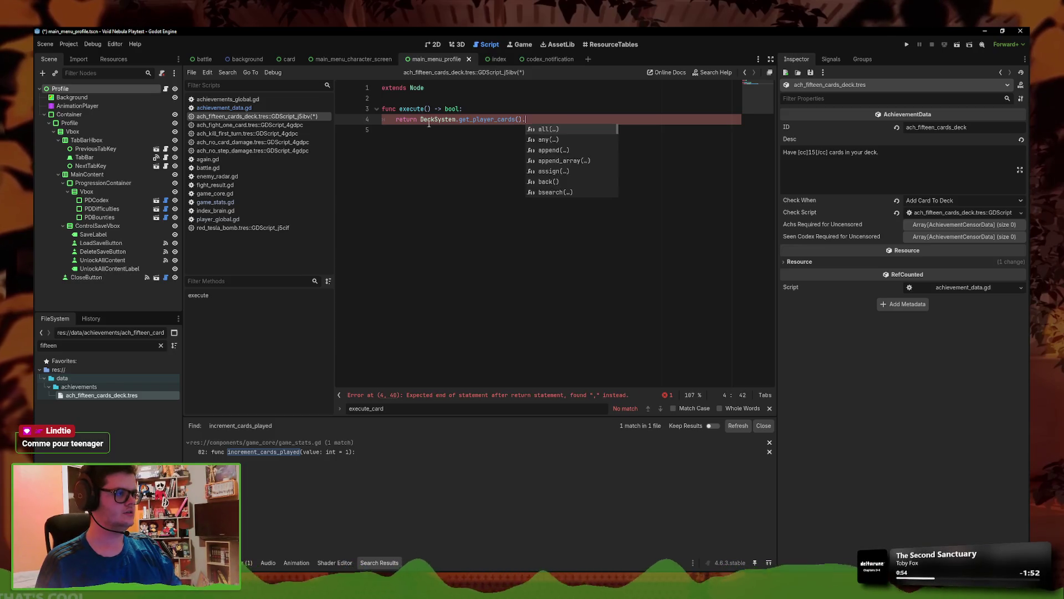
click(577, 120)
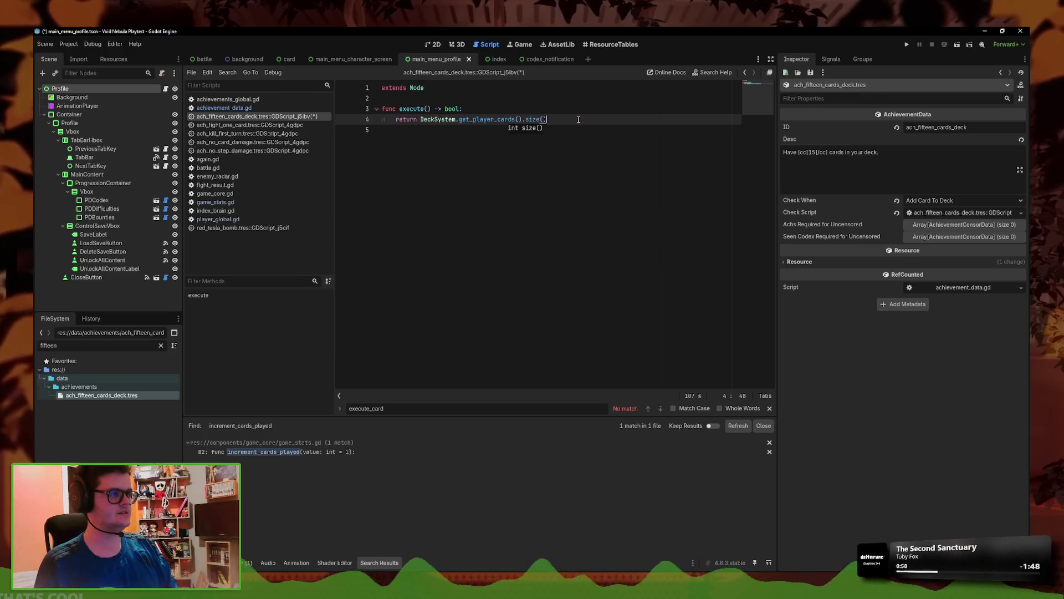
text(= 15)
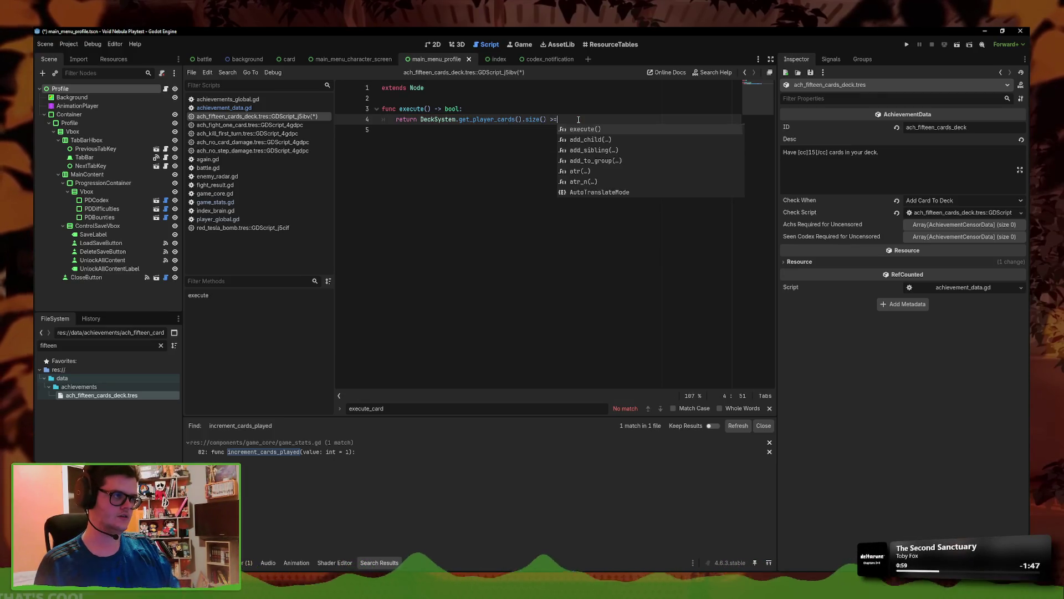
key(ctrl+s)
right_click(308, 125)
click(324, 130)
click(228, 73)
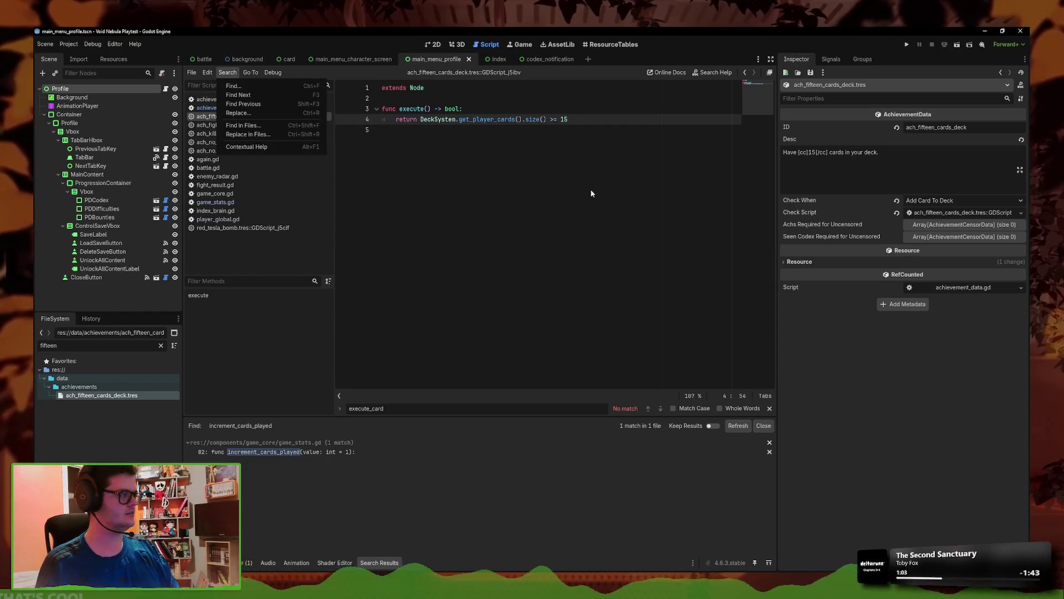
- Search the project for add_card and jump to the DeckSystem script, deck_global.gd
click(254, 126)
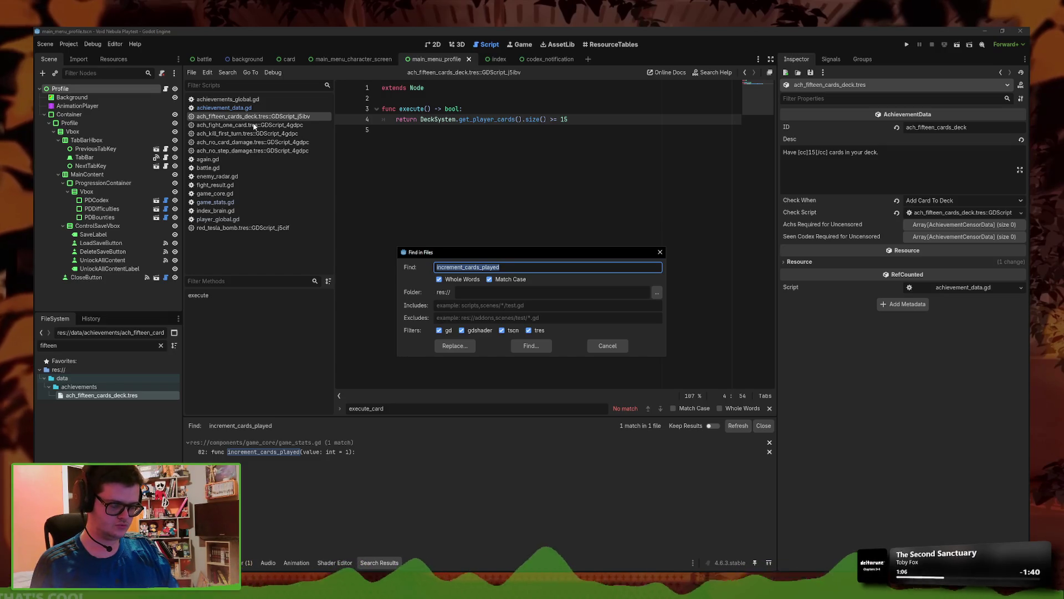
text(add_card)
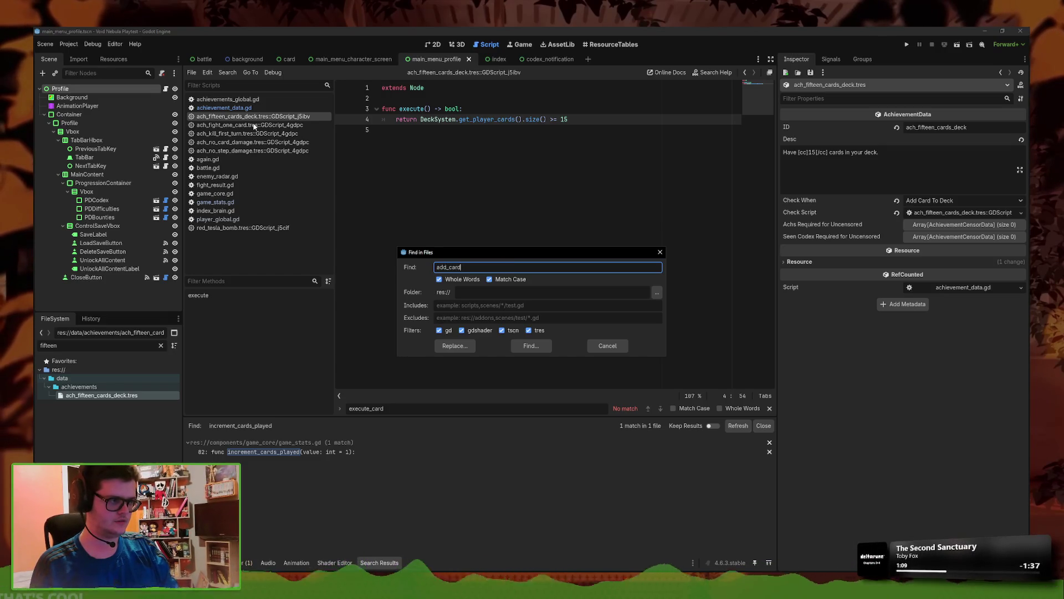
key(Return)
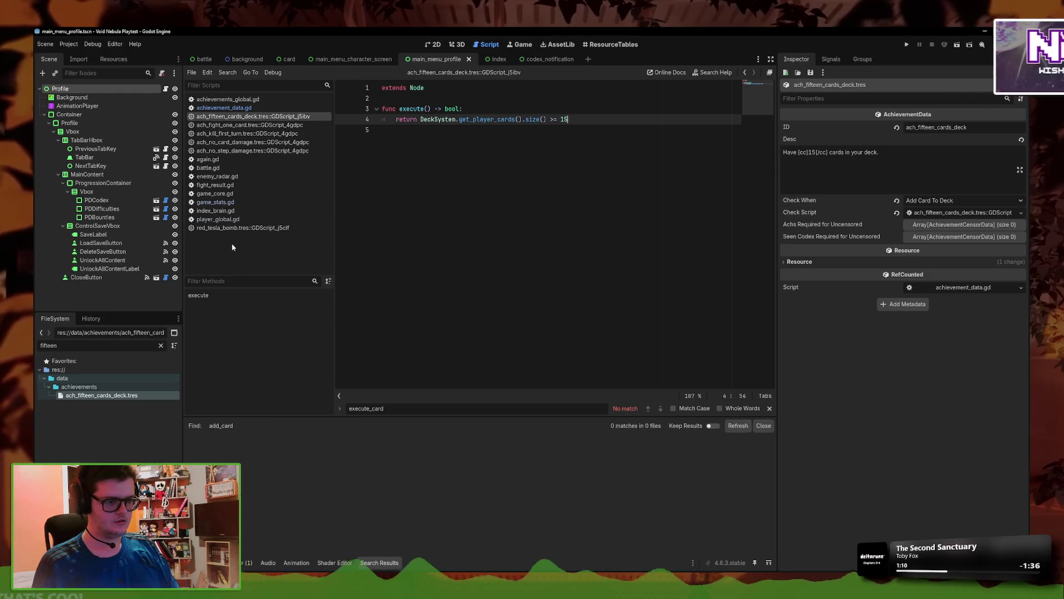
click(455, 119)
ctrl+click(438, 119)
- Find the add_card occurrences inside deck_global.gd
key(ctrl+f)
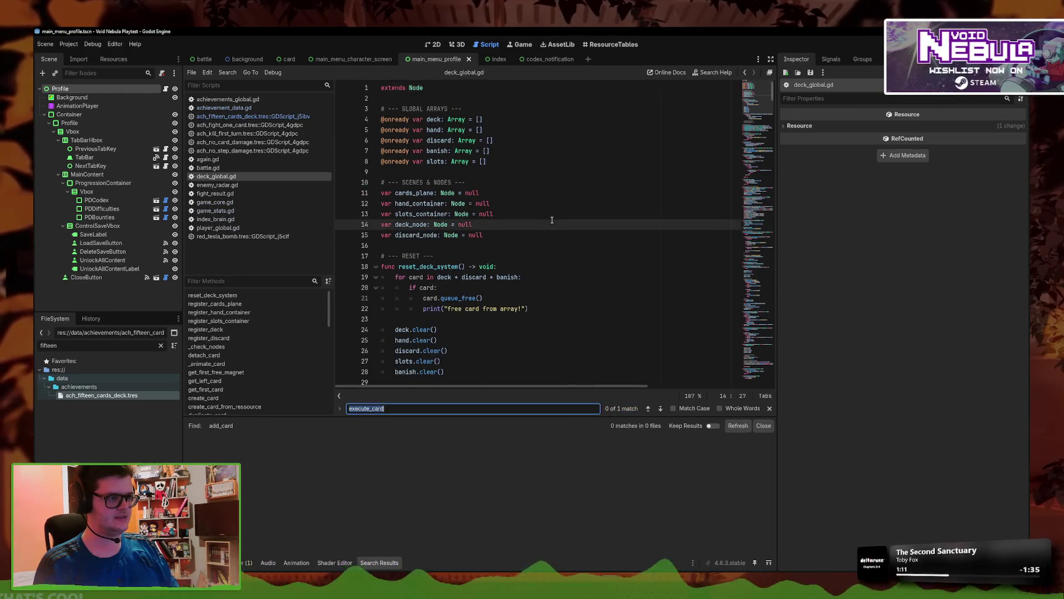
text(add_card)
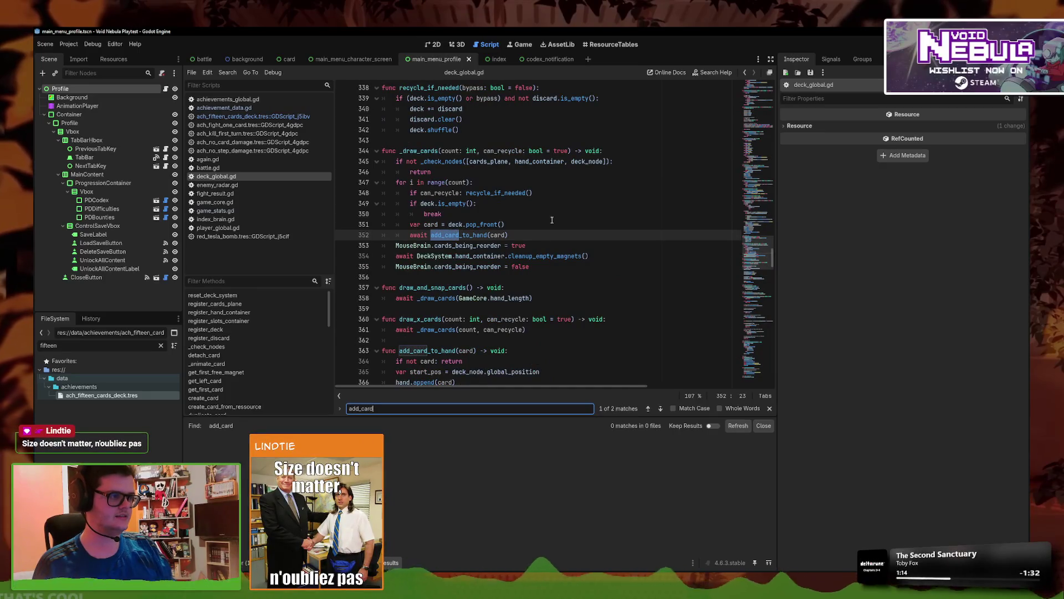
scroll(452, 284, down, 1)
click(537, 333)
scroll(538, 304, up, 8)
click(544, 218)
- Find create_card in deck_global.gd and place the caret at the end of line 98
key(ctrl+f)
text(create_car)
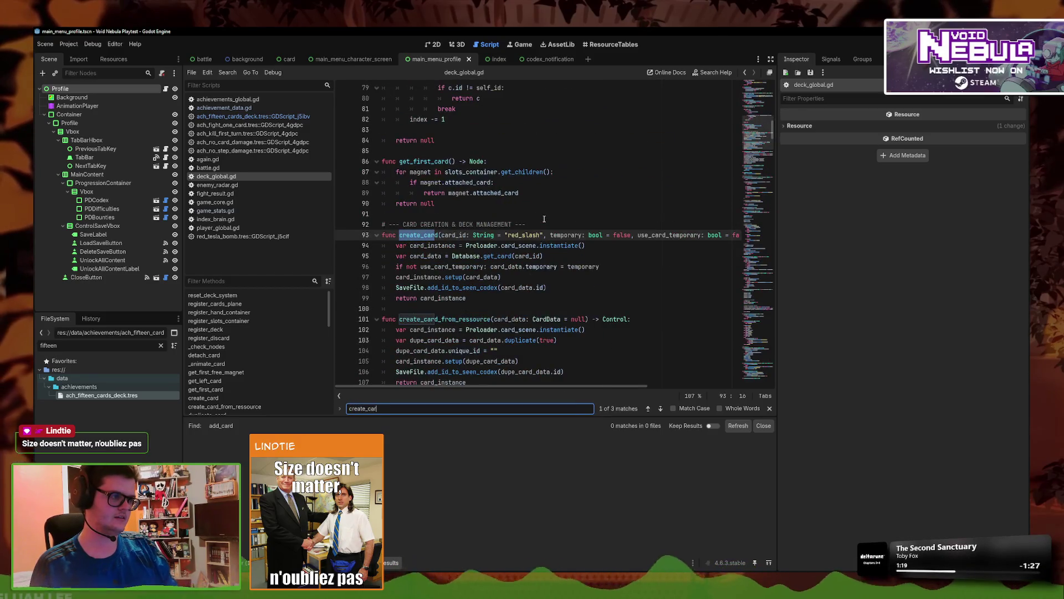
scroll(473, 319, down, 9)
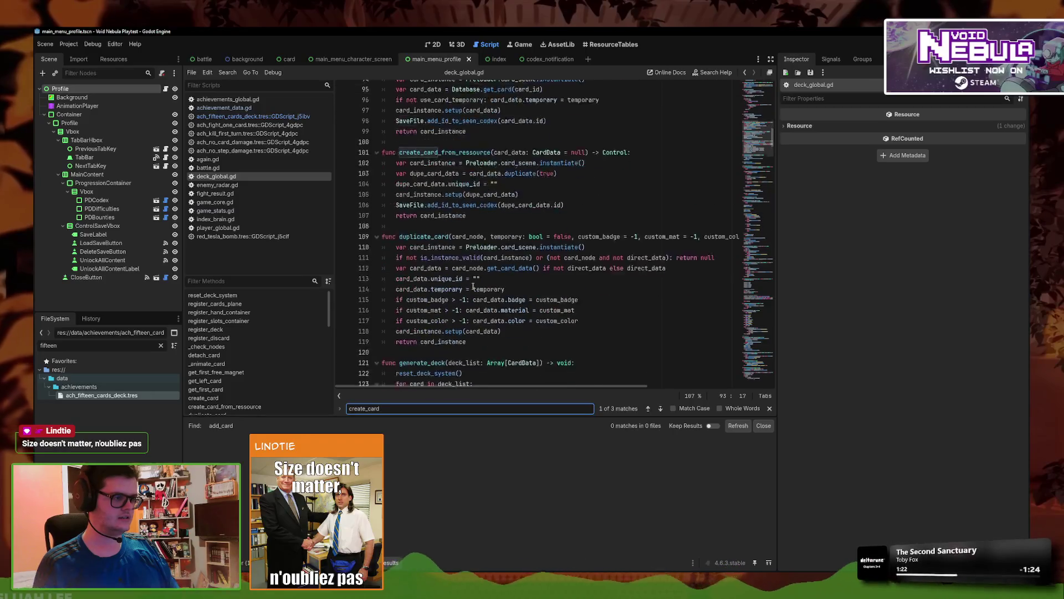
scroll(474, 275, up, 5)
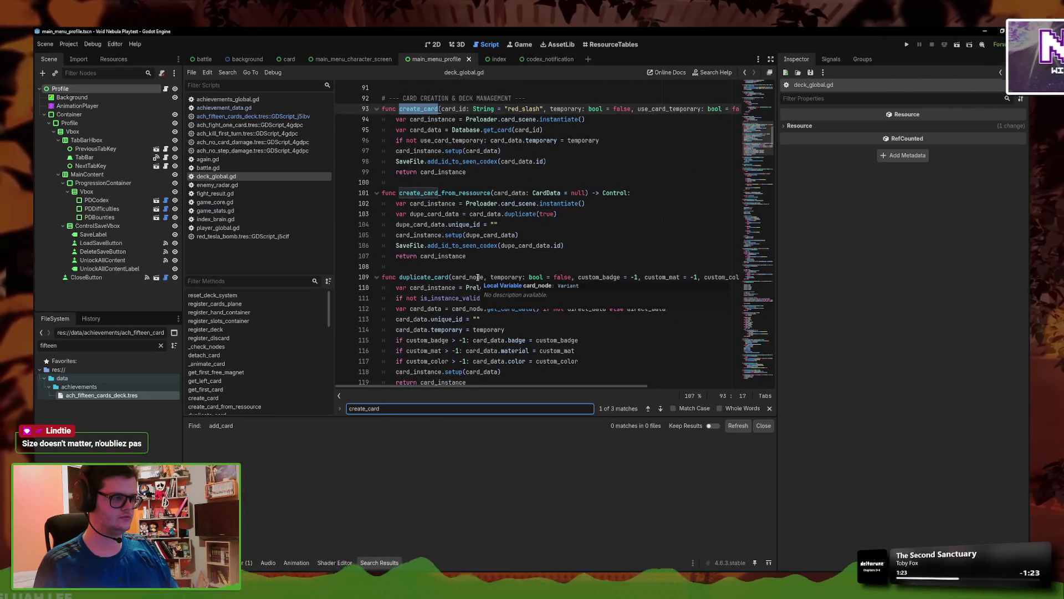
click(576, 161)
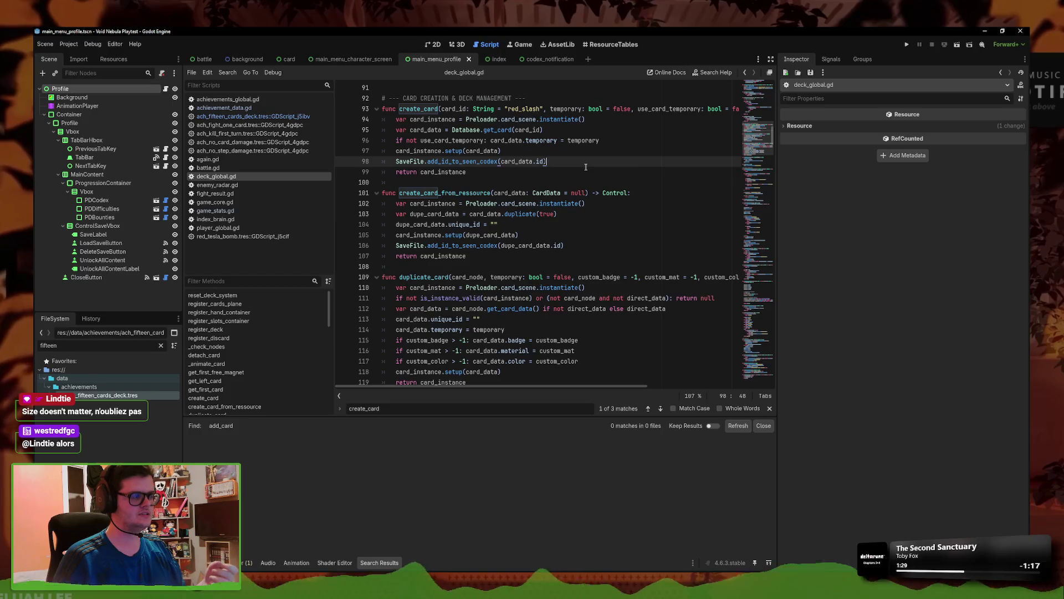
- Search all project files for create_card, listing 33 matches across 26 files
click(227, 72)
click(243, 126)
text(c)
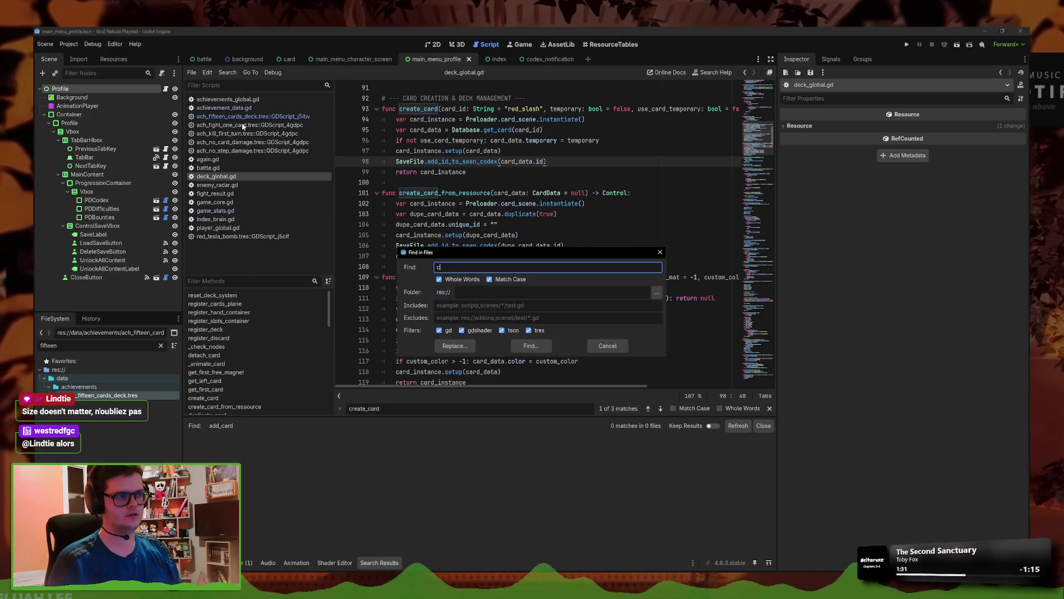
text(reate_card)
key(Return)
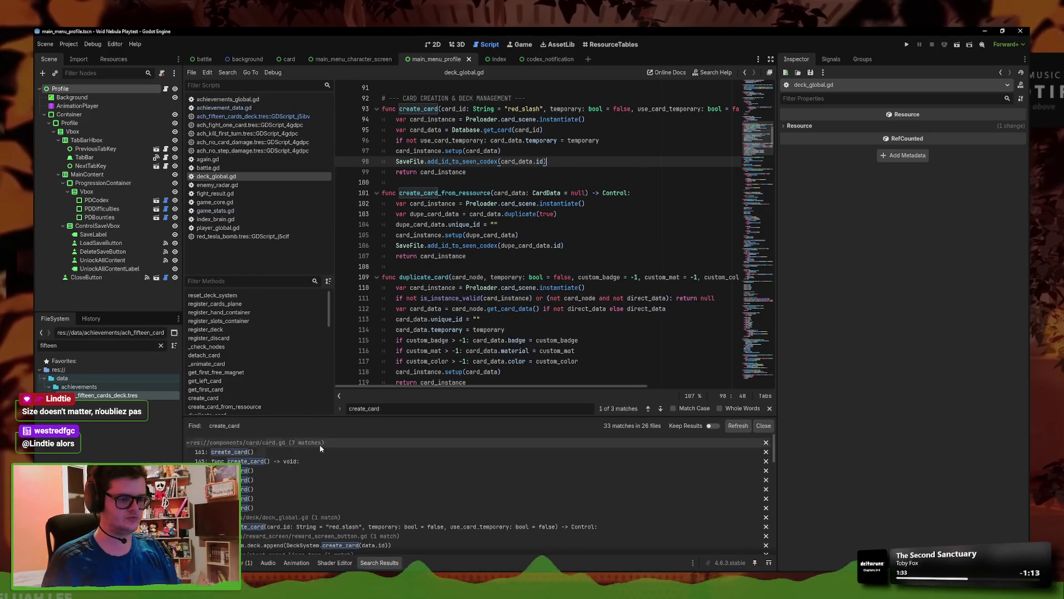
scroll(320, 445, down, 10)
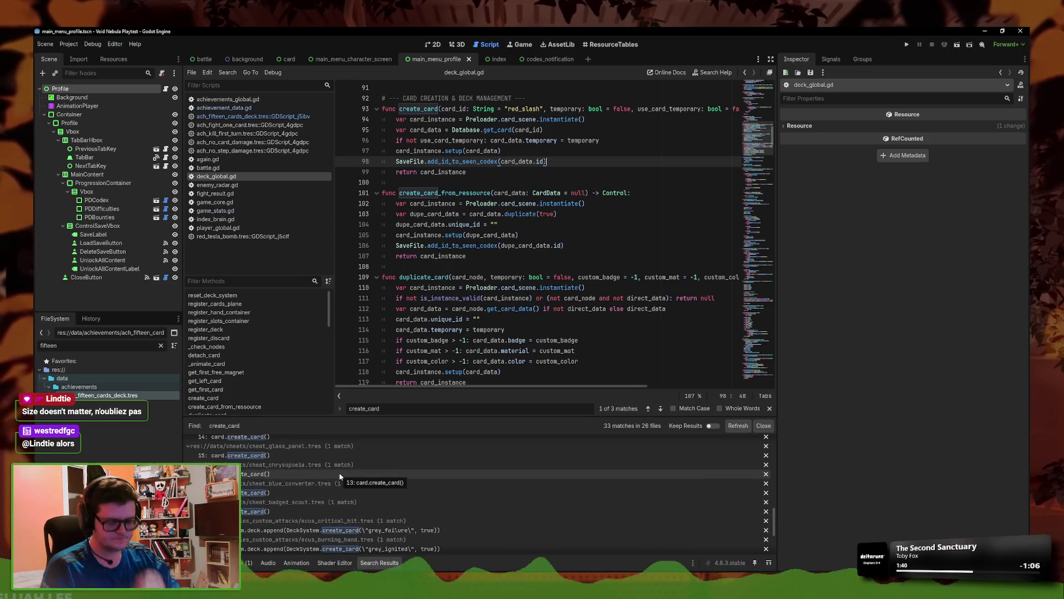
- Inspect the cheat_badged_scout.tres and reward_screen_button.gd matches, then prepare a project search for DeckSystem.create_card
click(247, 511)
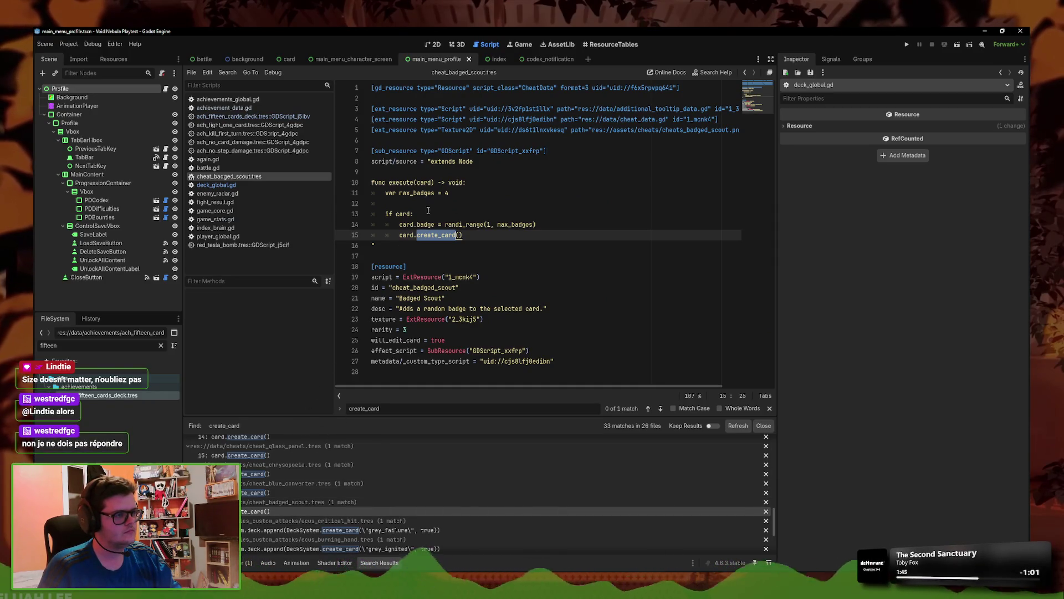
scroll(244, 485, up, 10)
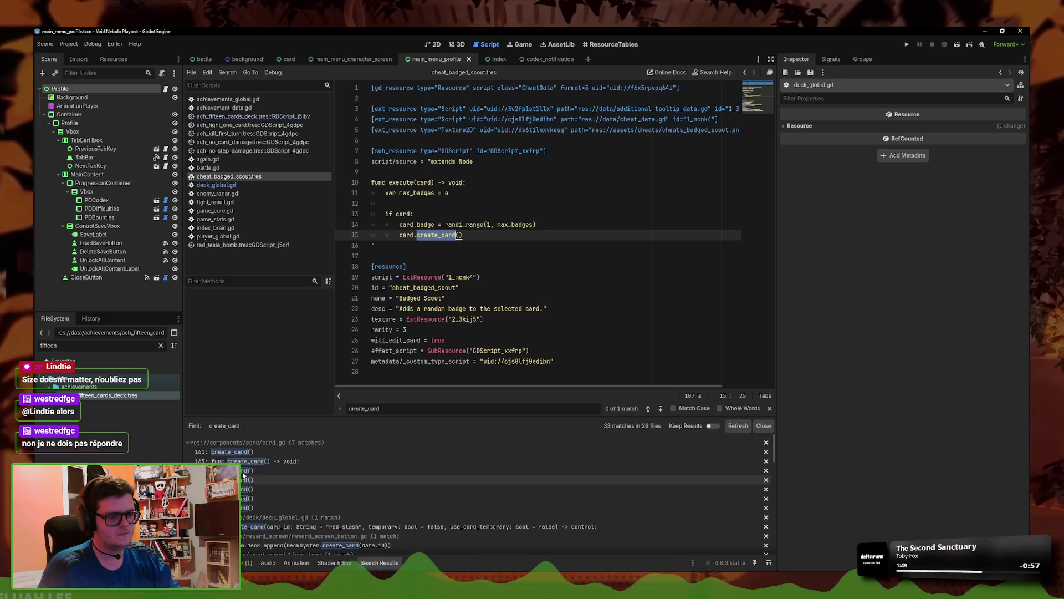
scroll(304, 474, down, 2)
click(332, 461)
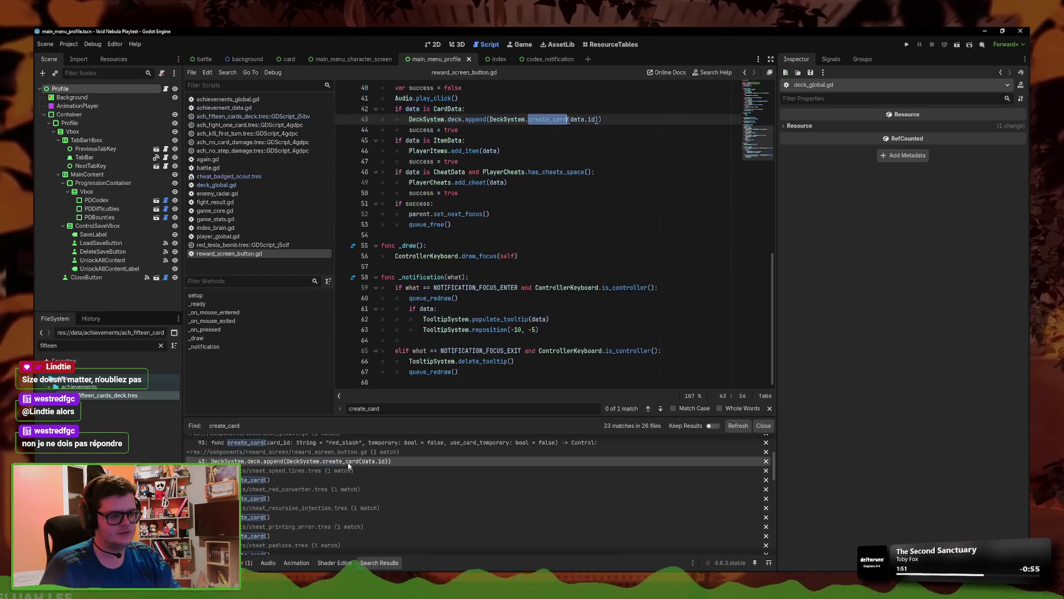
drag(566, 120, 530, 121)
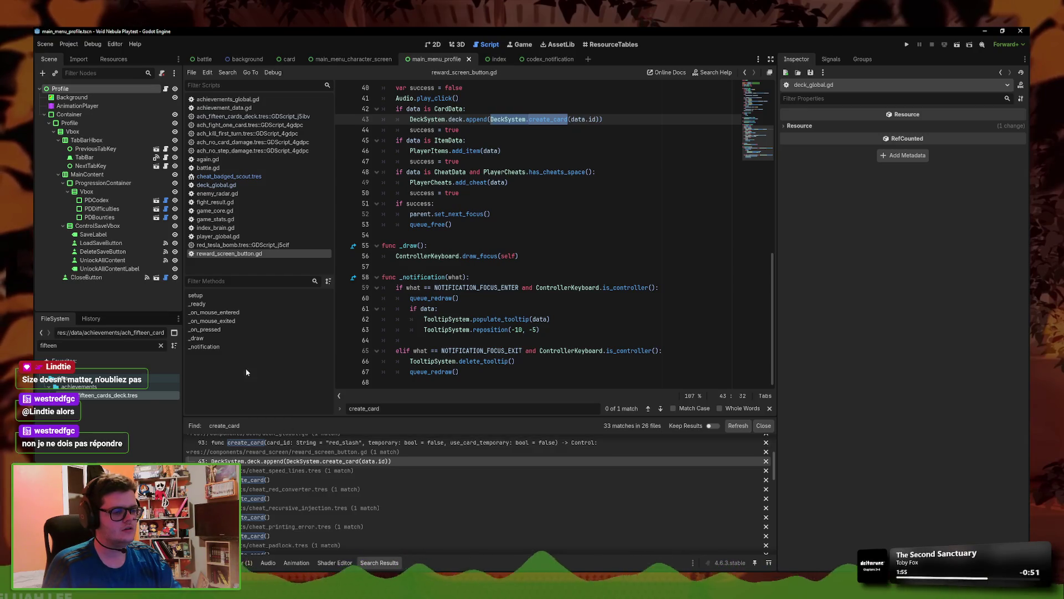
click(227, 72)
click(244, 126)
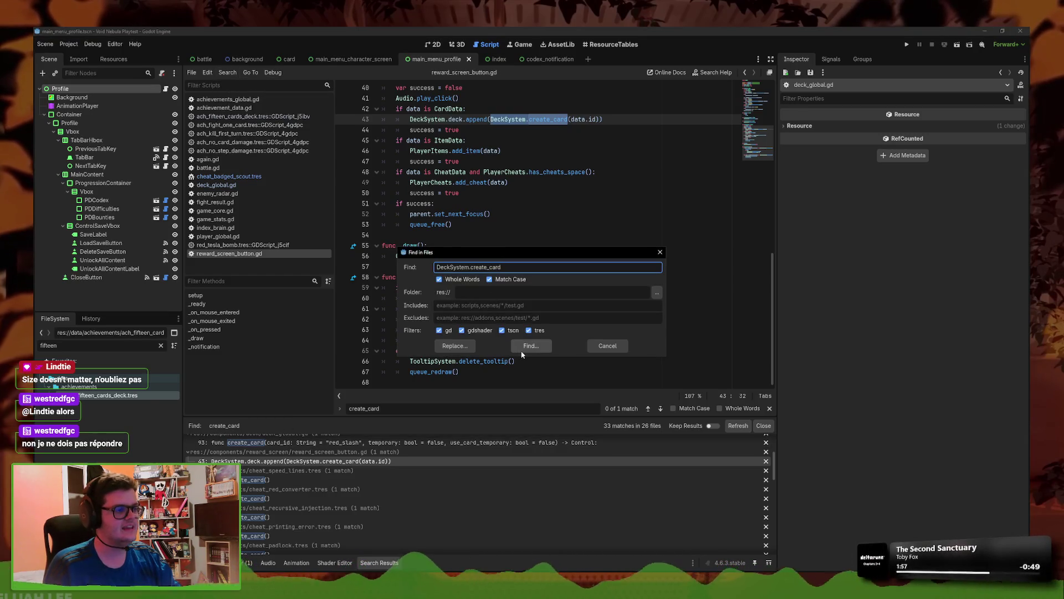
- Run the DeckSystem.create_card search, open deck_global.gd and select create_card_from_ressource
click(523, 349)
scroll(477, 499, down, 3)
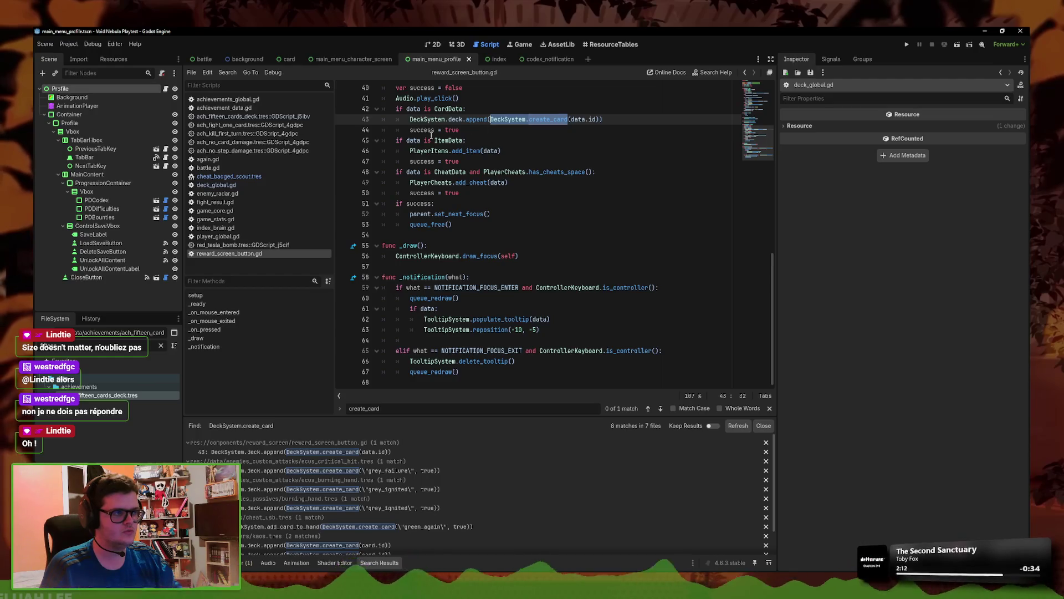
click(240, 185)
click(491, 193)
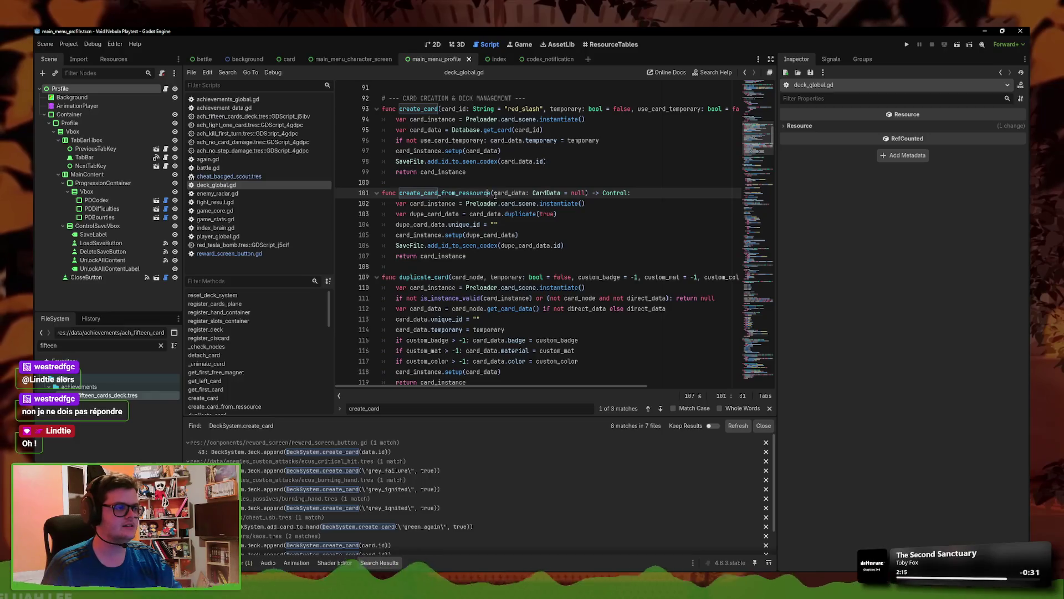
double_click(490, 193)
- Search the project for create_card_from_ressource and jump to its call on line 124
click(227, 72)
click(242, 125)
click(537, 344)
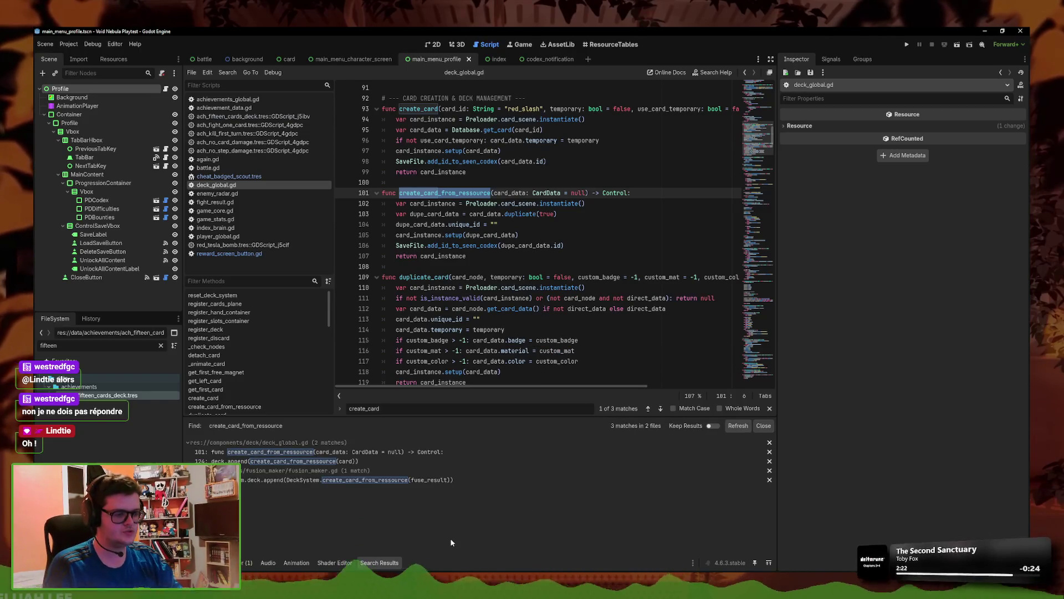
click(301, 461)
click(302, 460)
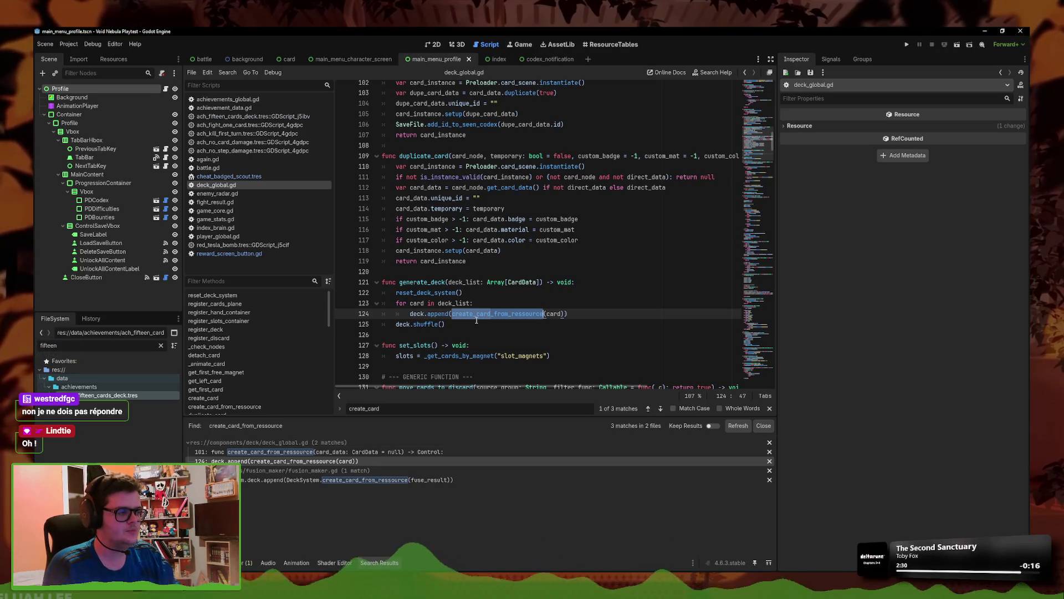
- Return to the create_card functions and place the caret at the end of line 98
scroll(539, 229, up, 20)
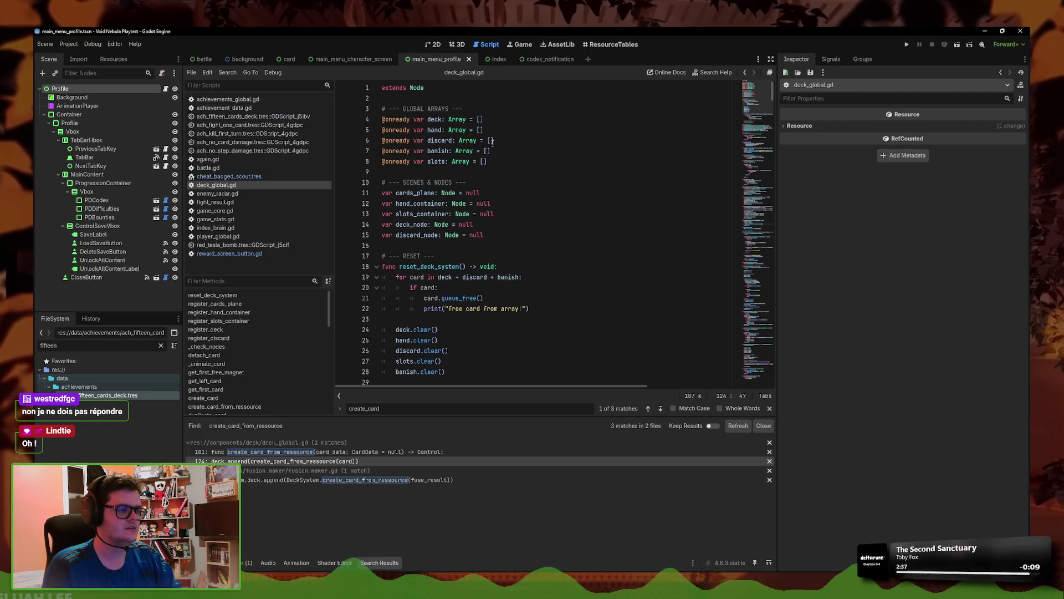
scroll(492, 141, down, 12)
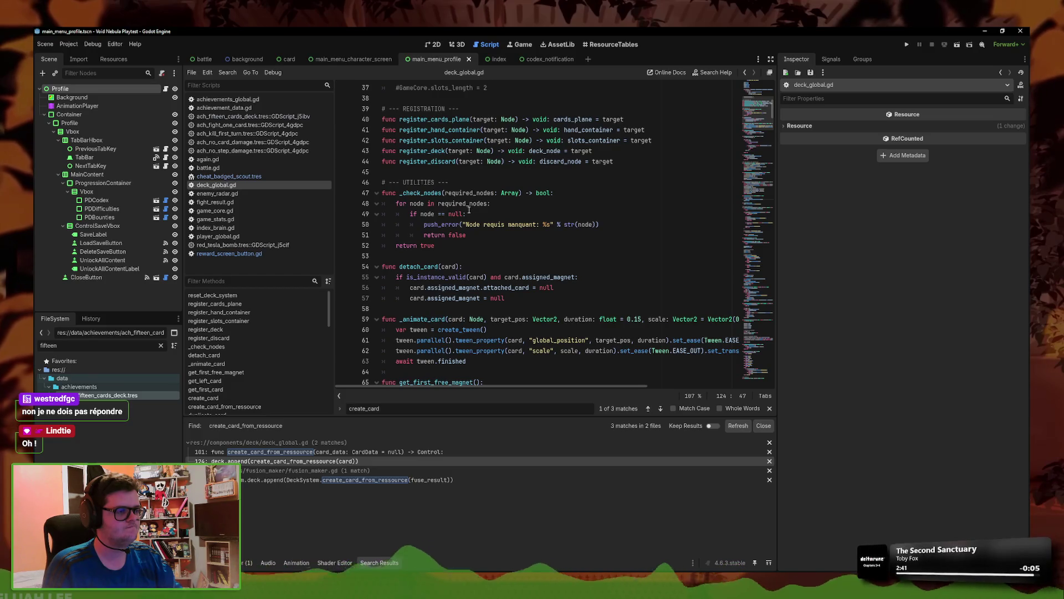
scroll(463, 212, down, 17)
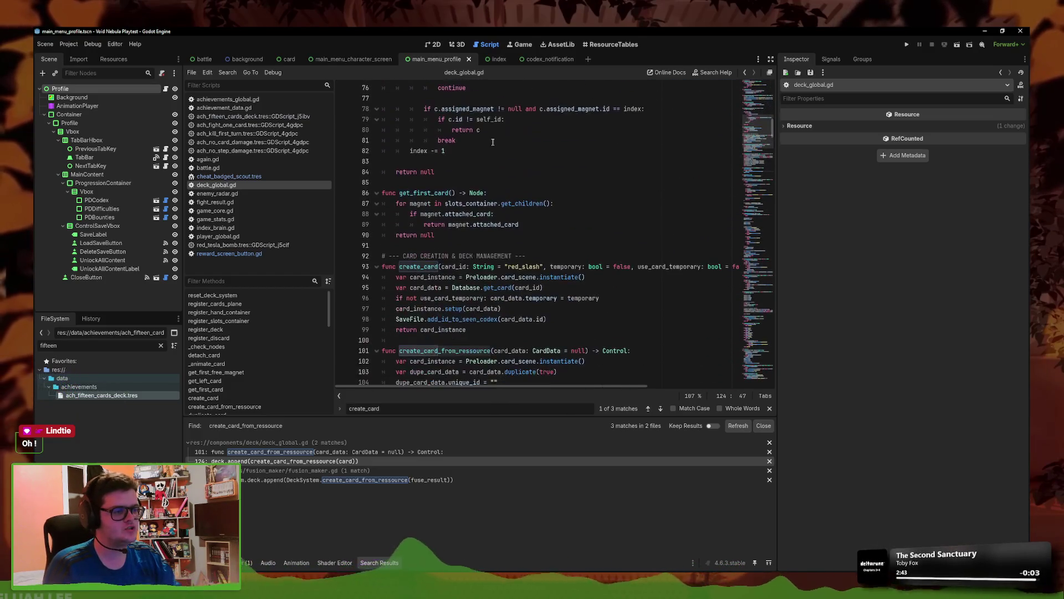
scroll(487, 222, down, 1)
scroll(490, 212, up, 2)
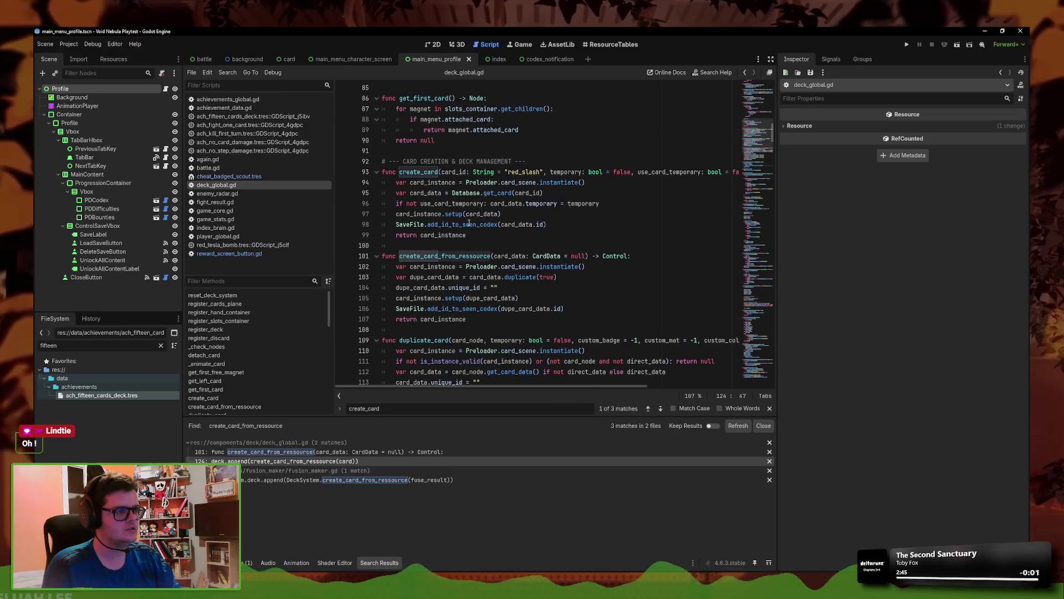
click(558, 224)
- Below both codex registration calls, insert Achievements.check_for_trigger lines using autocomplete
click(585, 311)
key(Return)
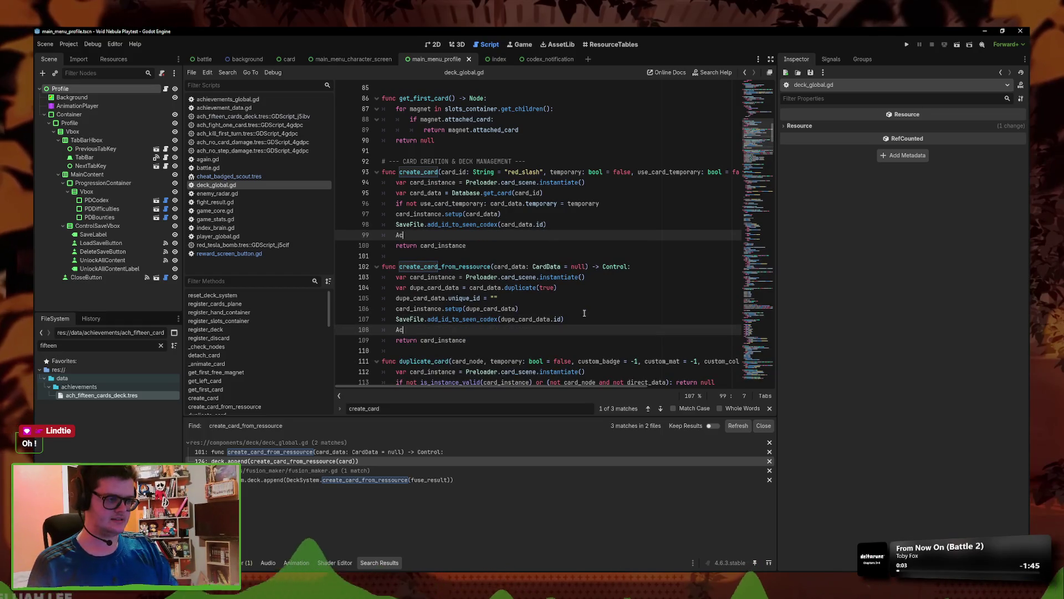
text(h)
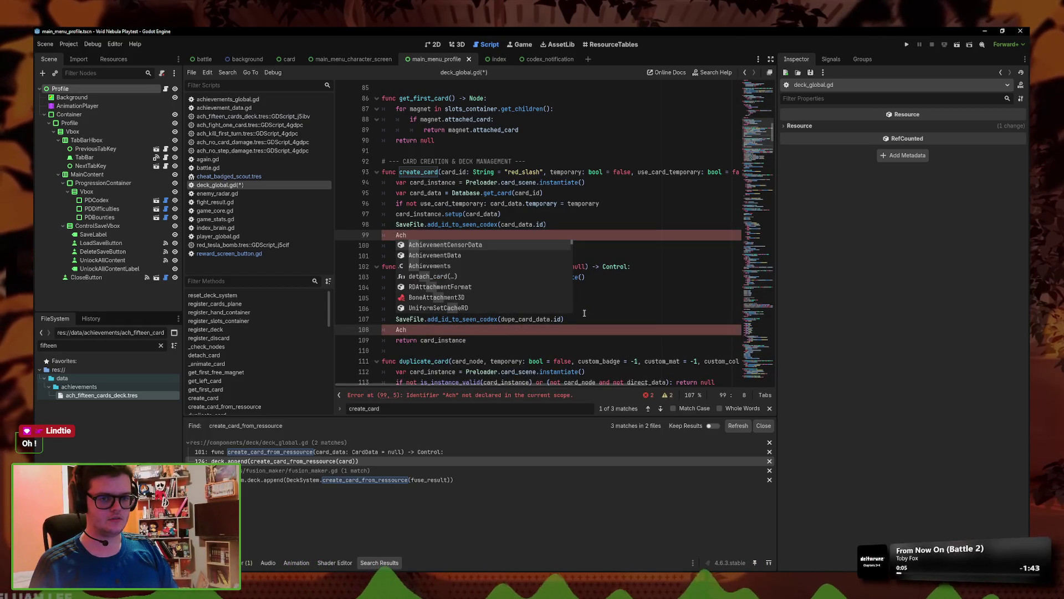
key(Down)
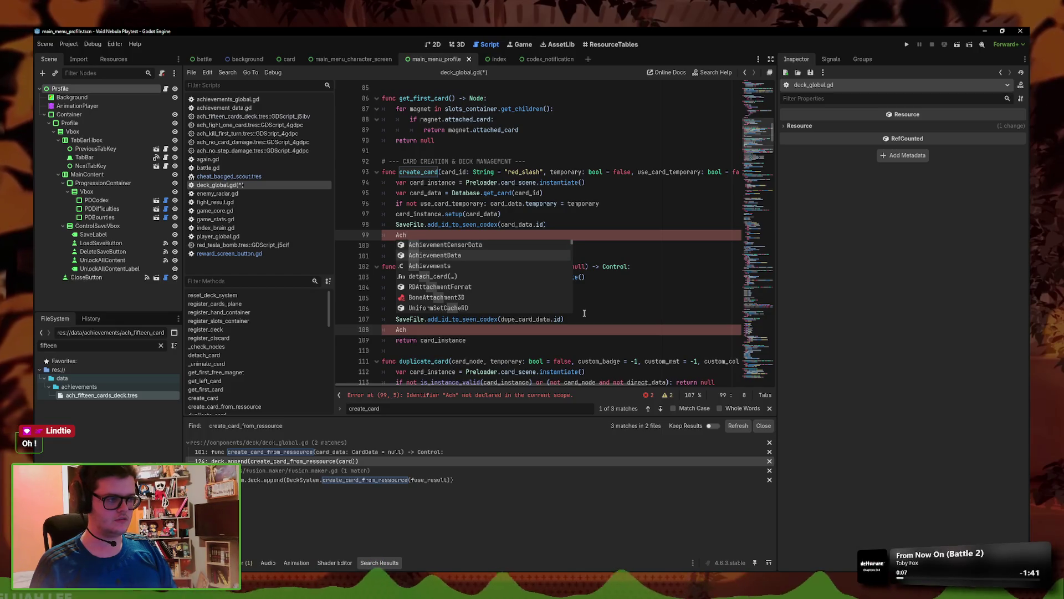
key(Return)
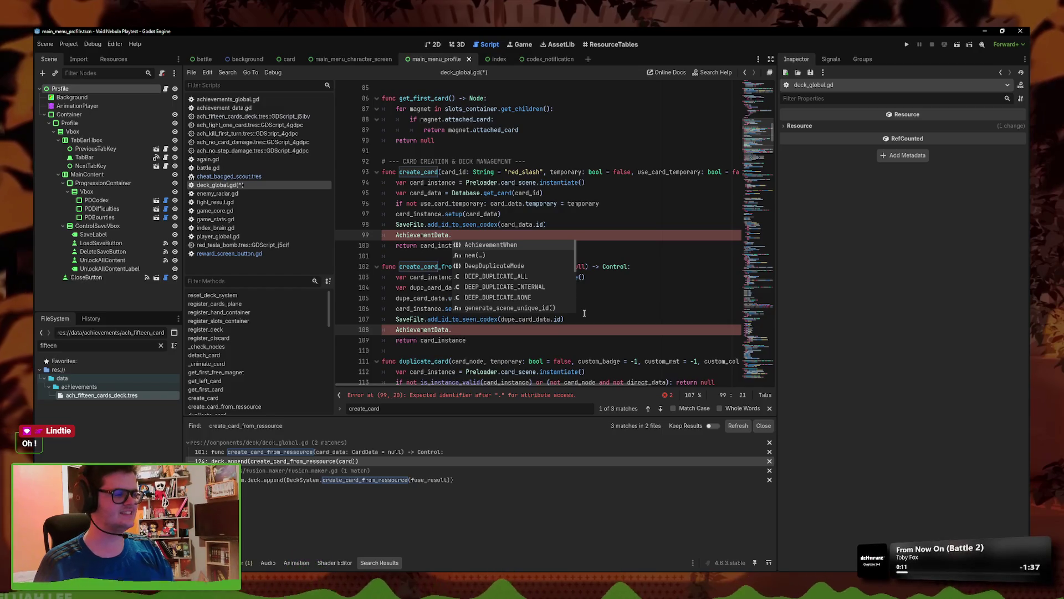
key(BackSpace)
key(BackSpace)
key(BackSpace)
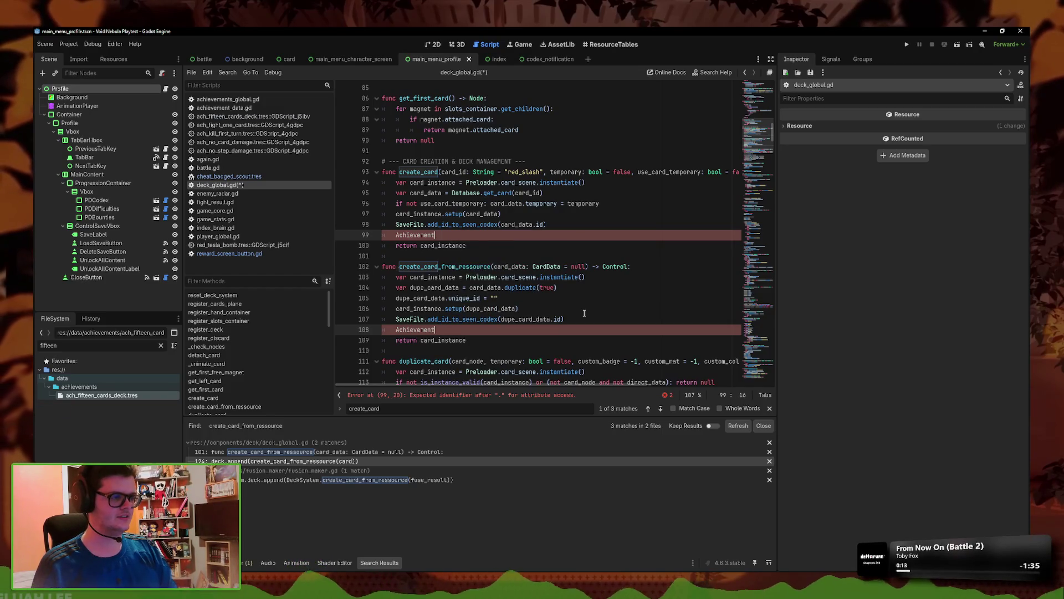
text(s.a)
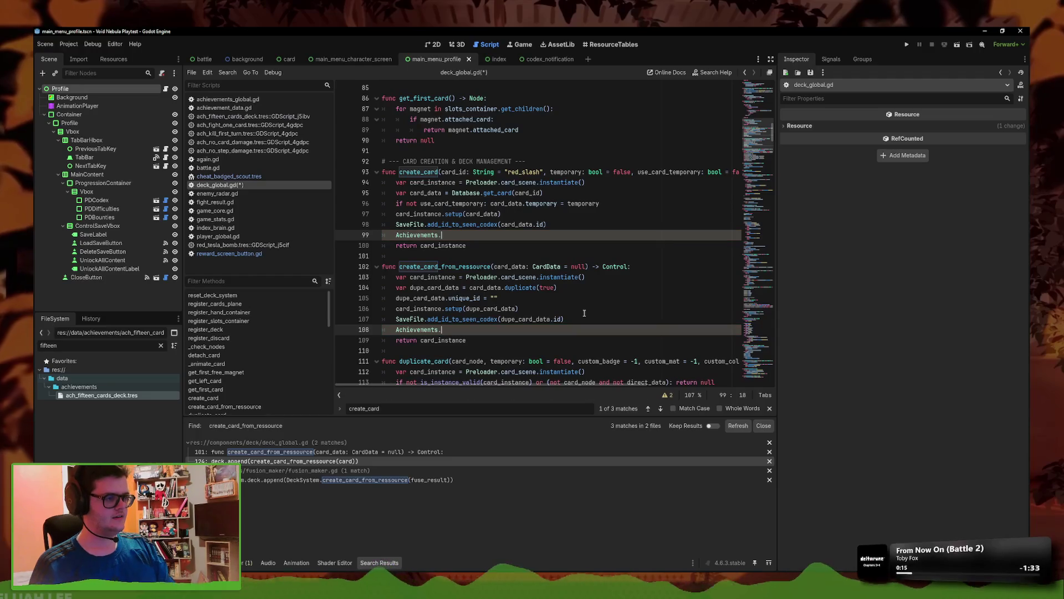
key(BackSpace)
text(ch)
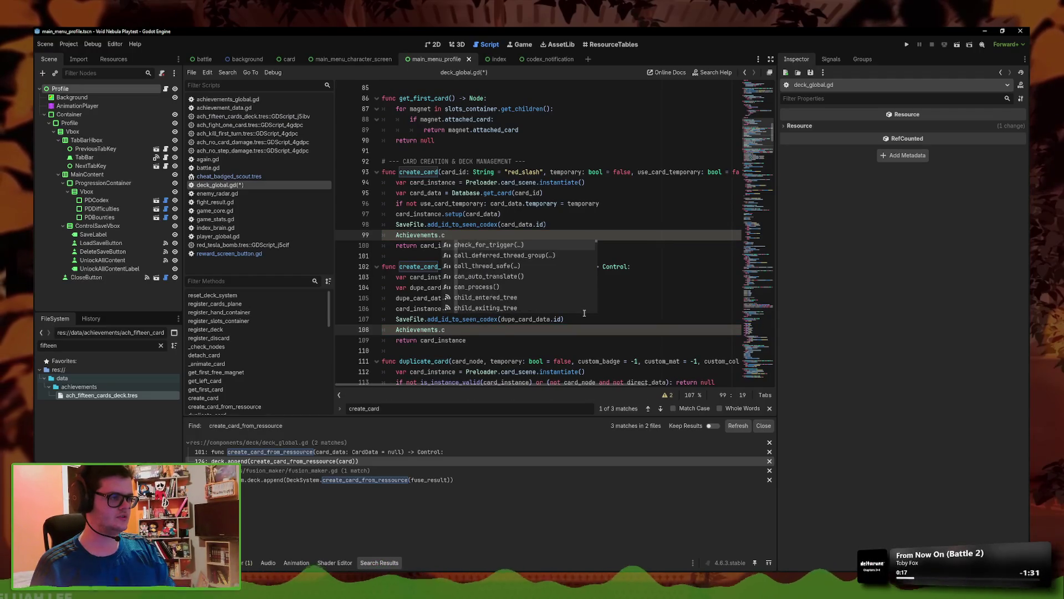
key(Return)
text(.)
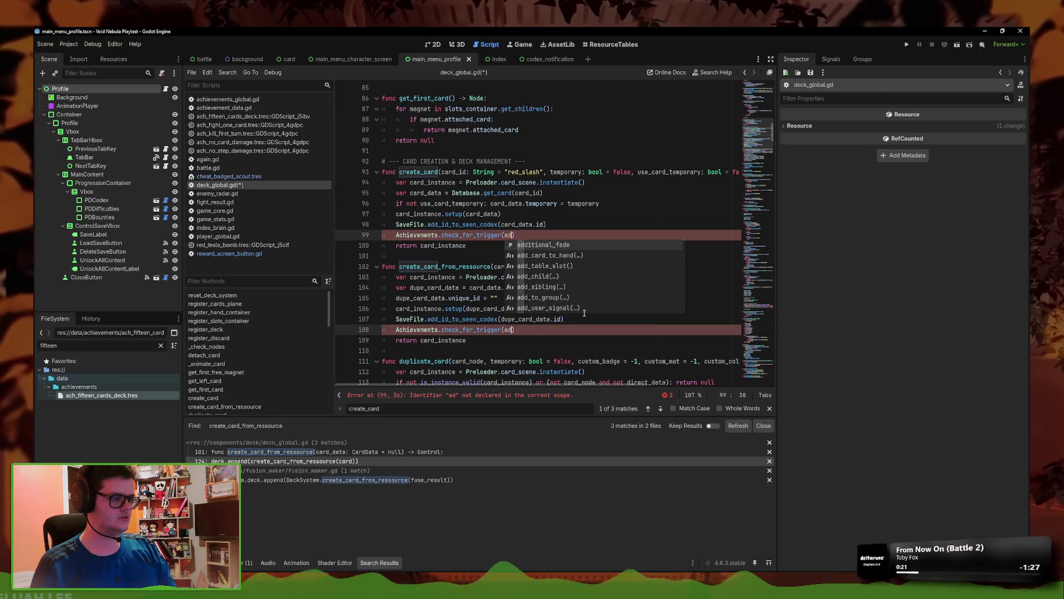
- Pass AchievementData.AchievementWhen.ADD_CARD_TO_DECK as the argument, save, and delete the create_card copy
key(Down)
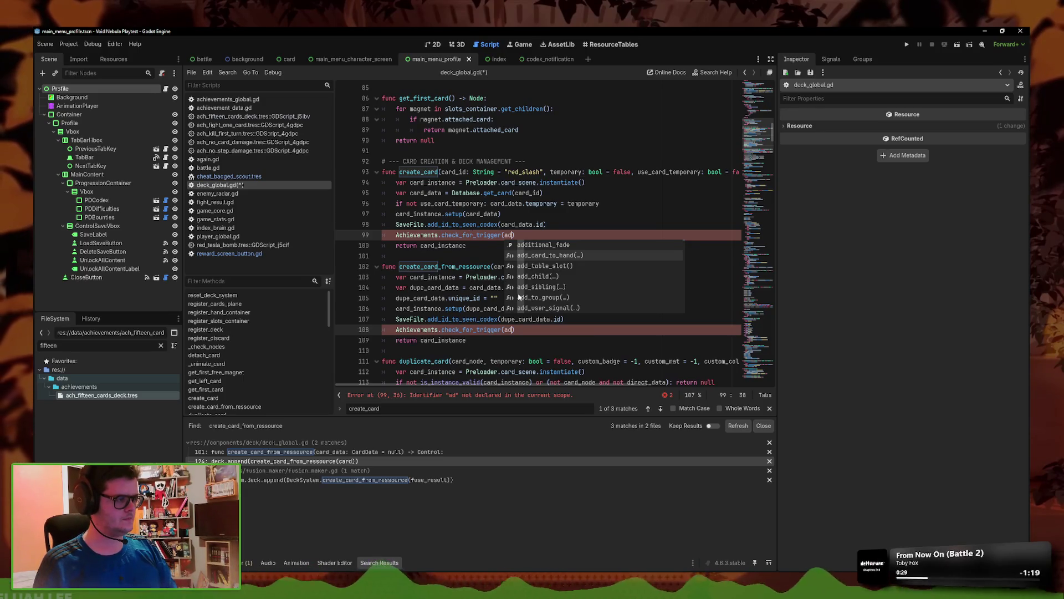
key(BackSpace)
key(BackSpace)
text(Ac)
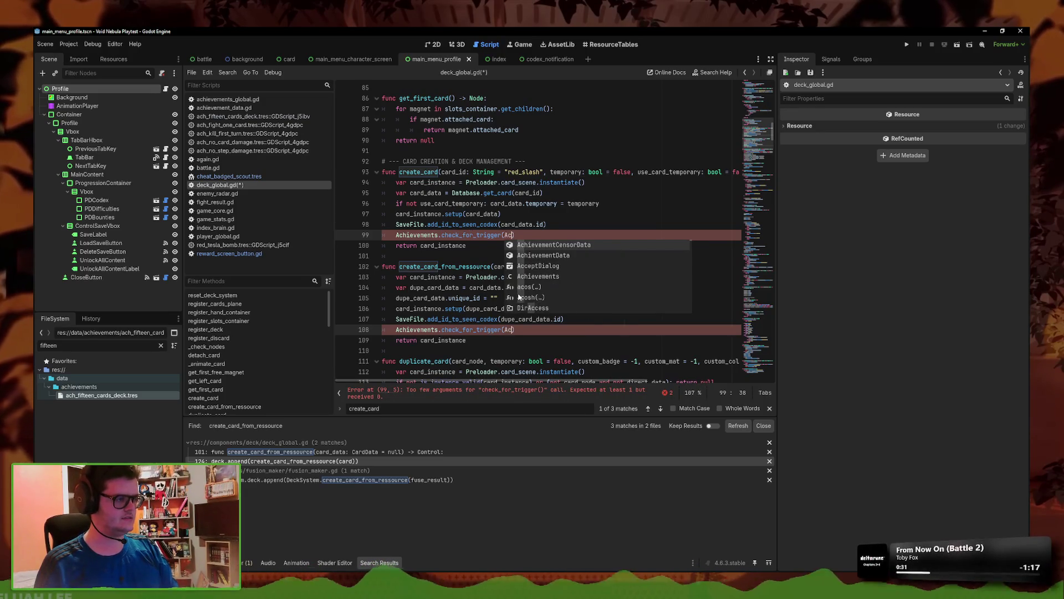
key(Down)
key(Return)
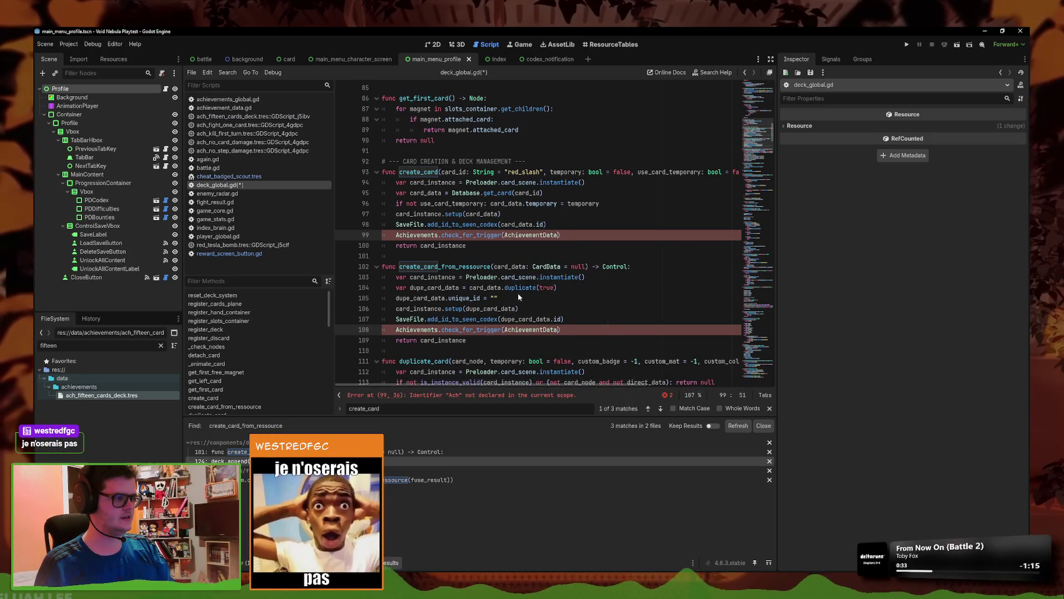
text(.)
key(Return)
text(.AchievementWhen.)
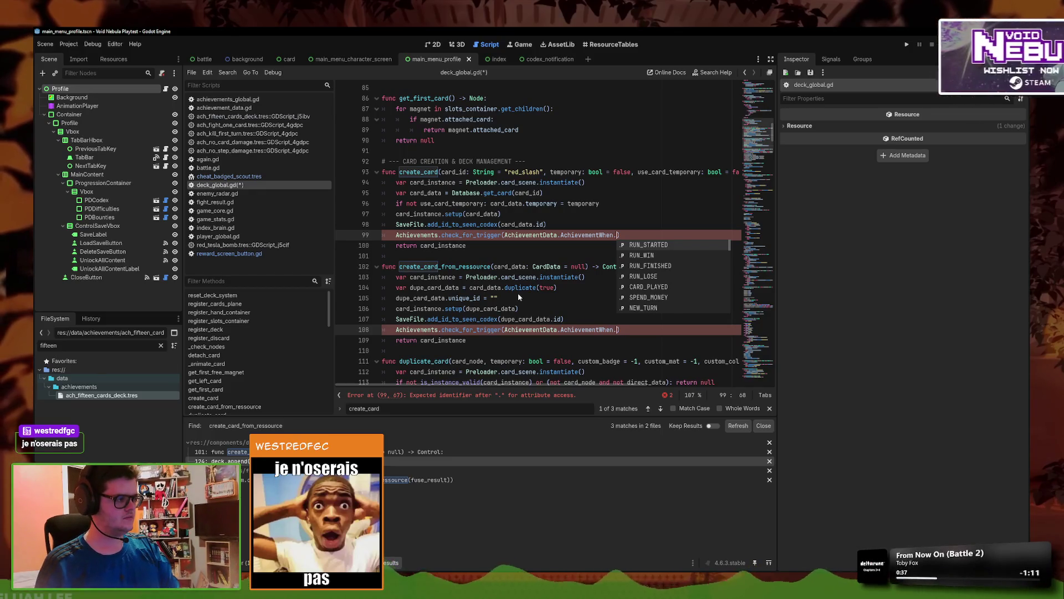
text(c)
key(BackSpace)
text(dd)
key(Return)
key(ctrl+s)
click(512, 235)
key(ctrl+shift+k)
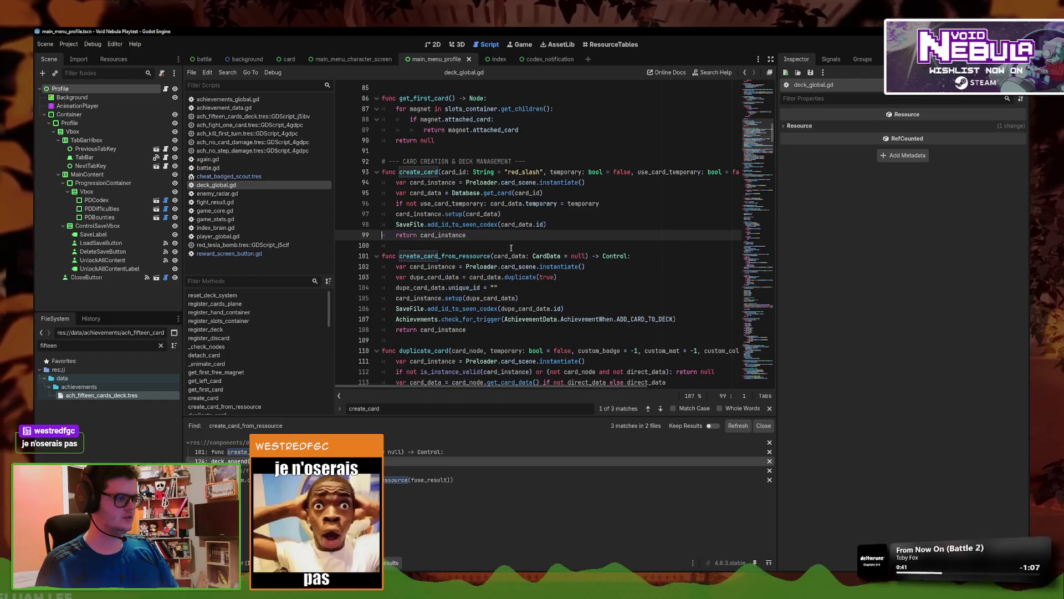
- Move the remaining achievement check line below the deck arrays and comment it out
click(382, 318)
key(ctrl+shift+k)
drag(772, 133, 772, 88)
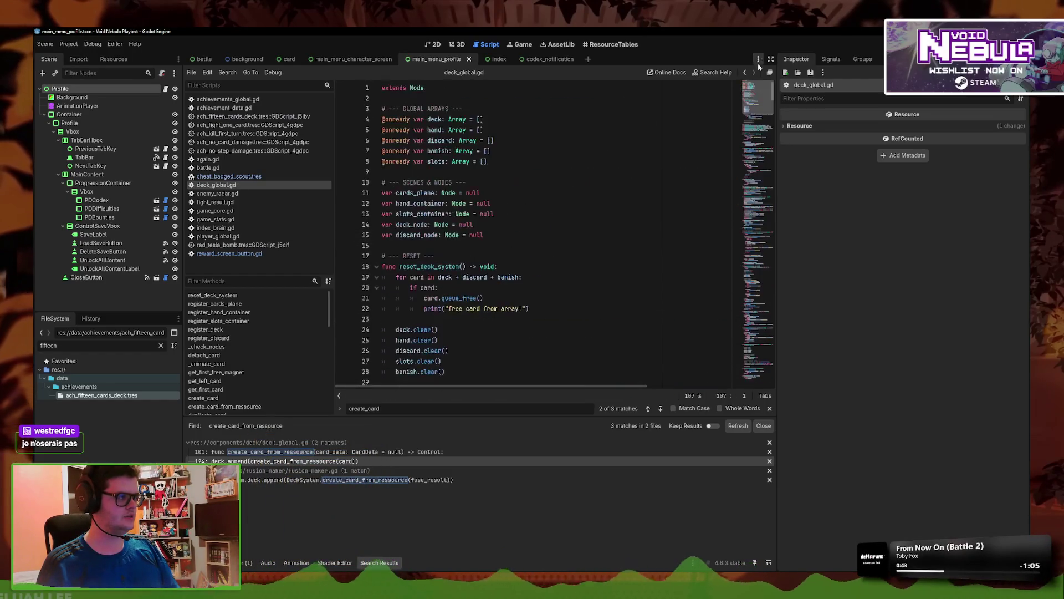
click(499, 120)
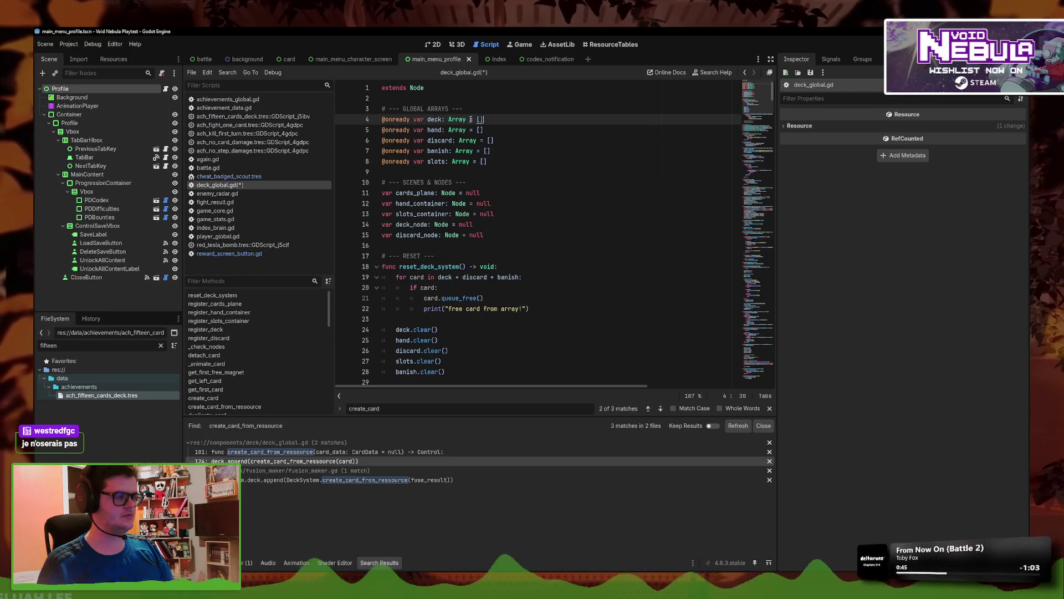
click(526, 161)
key(Return)
key(Return)
key(ctrl+v)
click(543, 192)
key(ctrl+k)
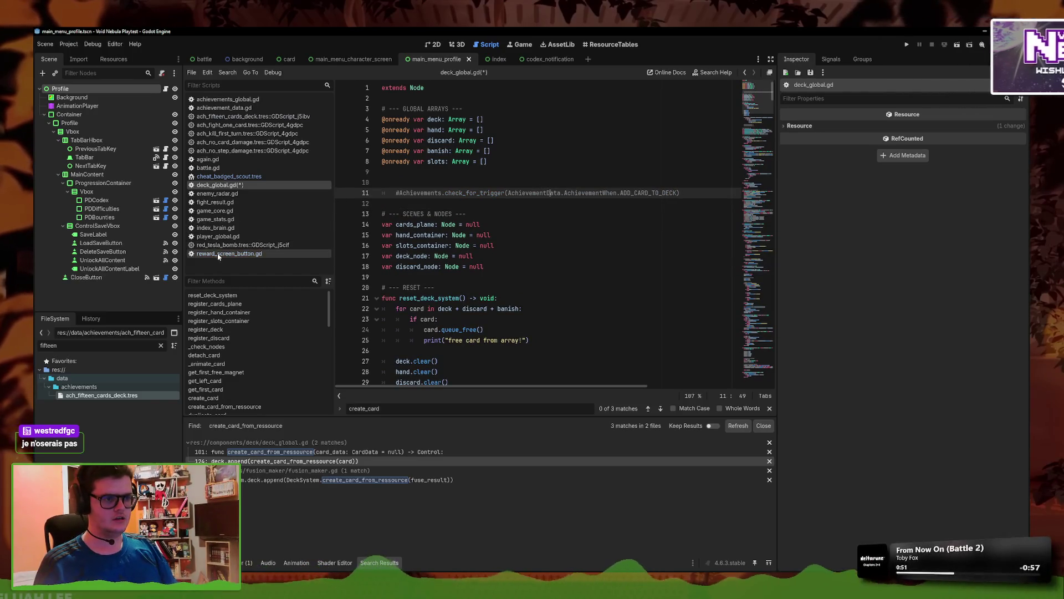
- Copy the enemy_vuln_mult variable block from game_core.gd into deck_global.gd below the arrays
click(222, 211)
scroll(521, 220, up, 20)
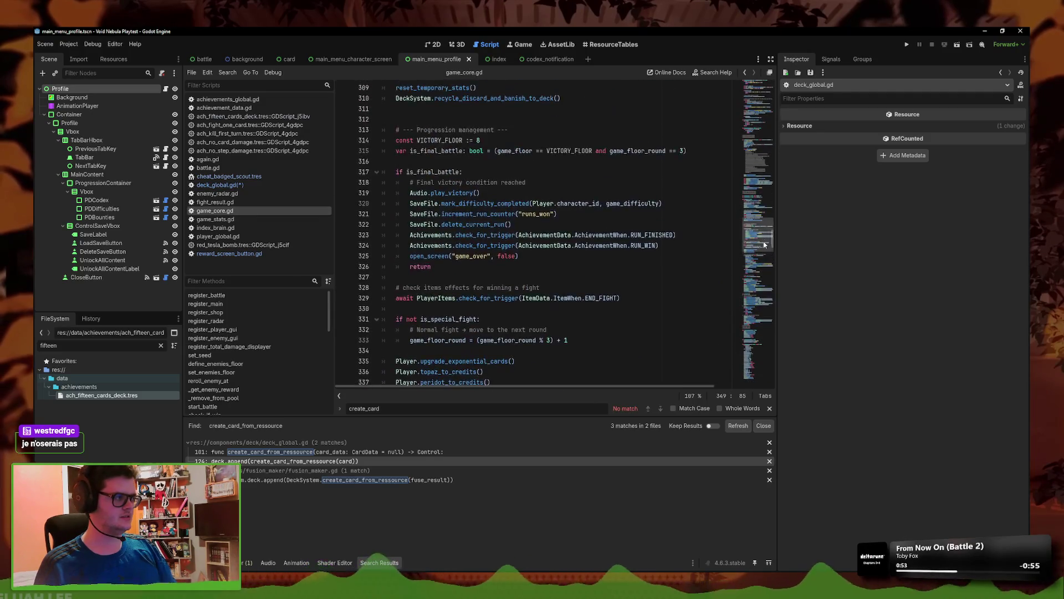
click(538, 204)
scroll(498, 272, down, 5)
scroll(498, 271, down, 9)
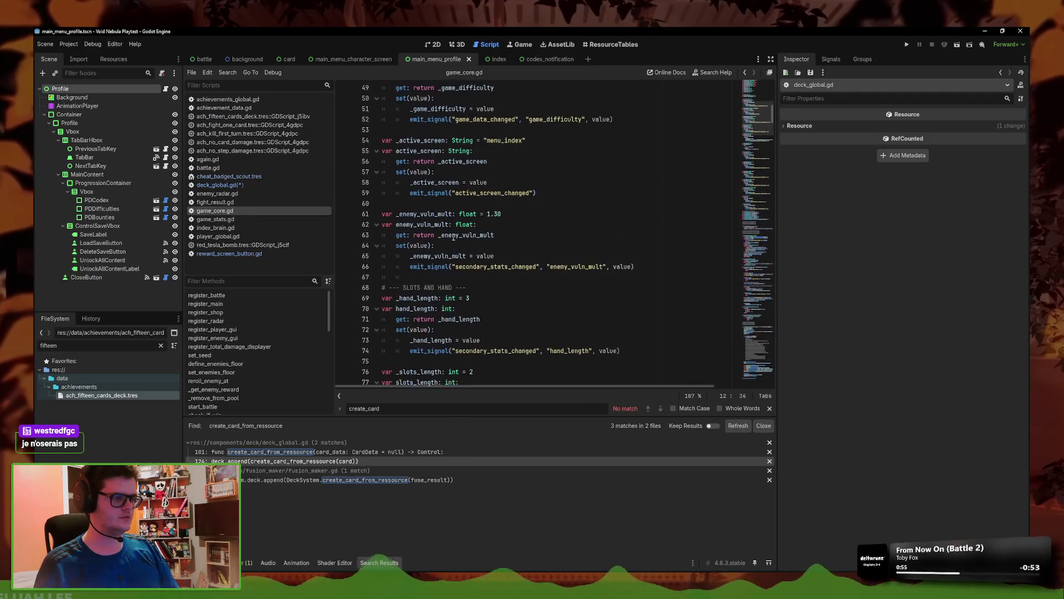
mouse_move(674, 274)
mouse_down()
mouse_move(555, 237)
mouse_move(388, 214)
mouse_up()
key(ctrl+c)
click(220, 185)
click(498, 172)
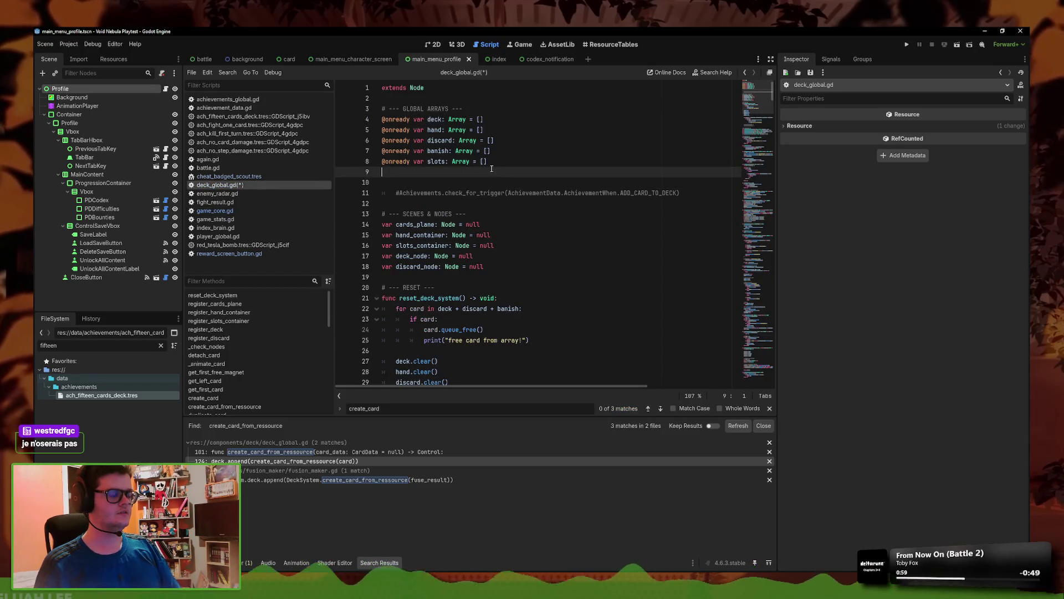
key(ctrl+v)
click(455, 204)
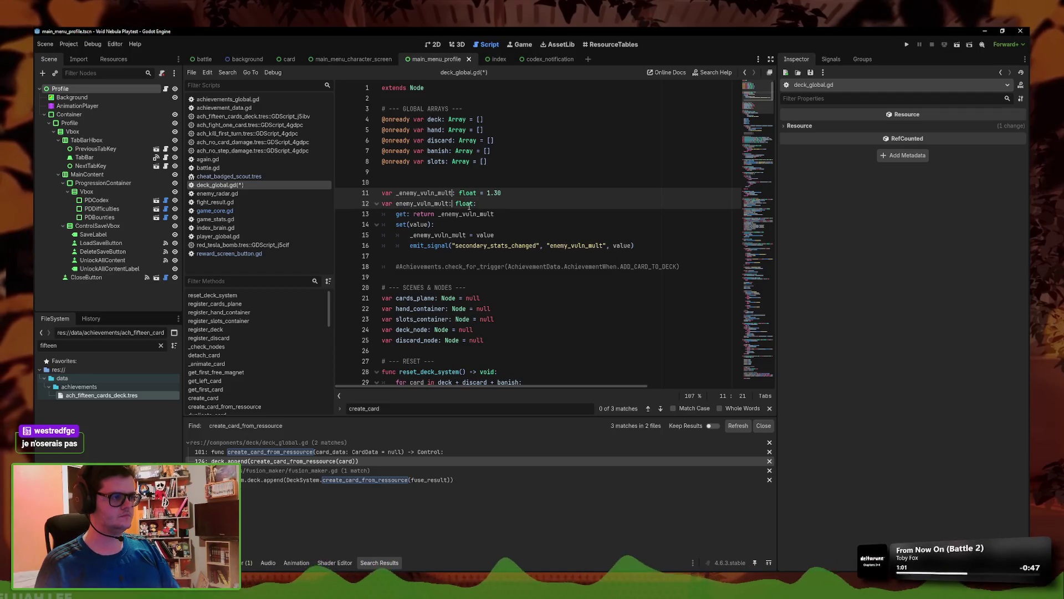
- Rework the pasted block into a deck property of type Array with getter and setter
click(454, 193)
key(BackSpace)
key(BackSpace)
key(BackSpace)
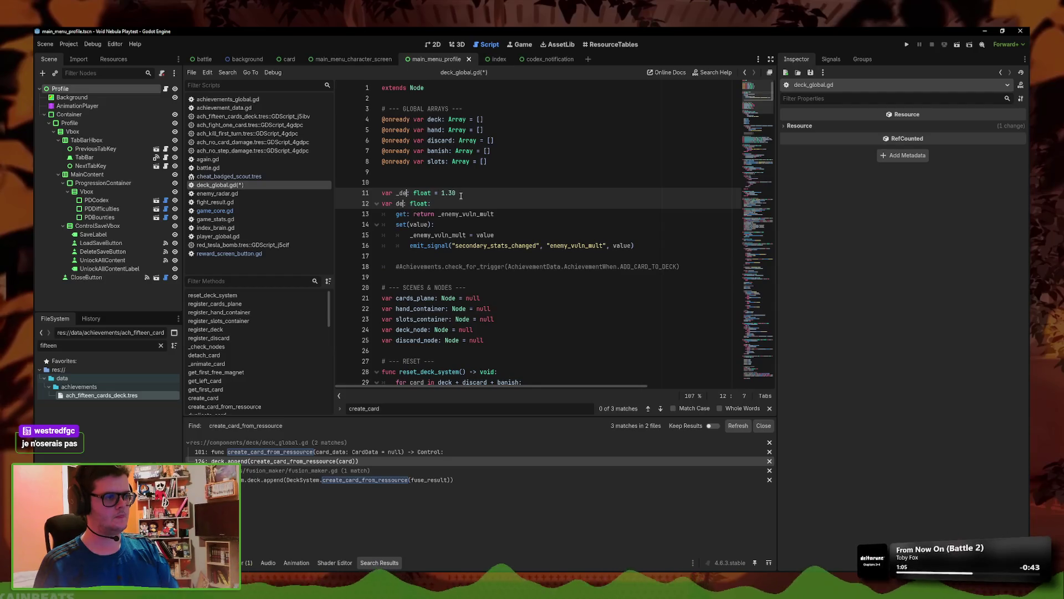
text(ck)
drag(471, 194, 380, 193)
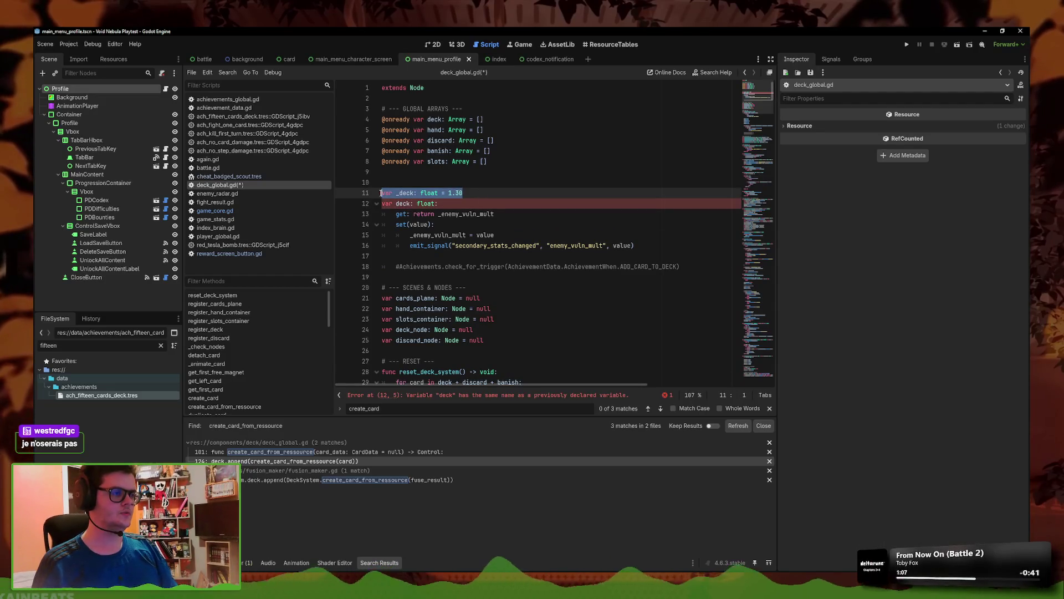
drag(482, 120, 448, 121)
mouse_move(463, 193)
mouse_down()
mouse_move(421, 194)
mouse_move(423, 204)
mouse_up()
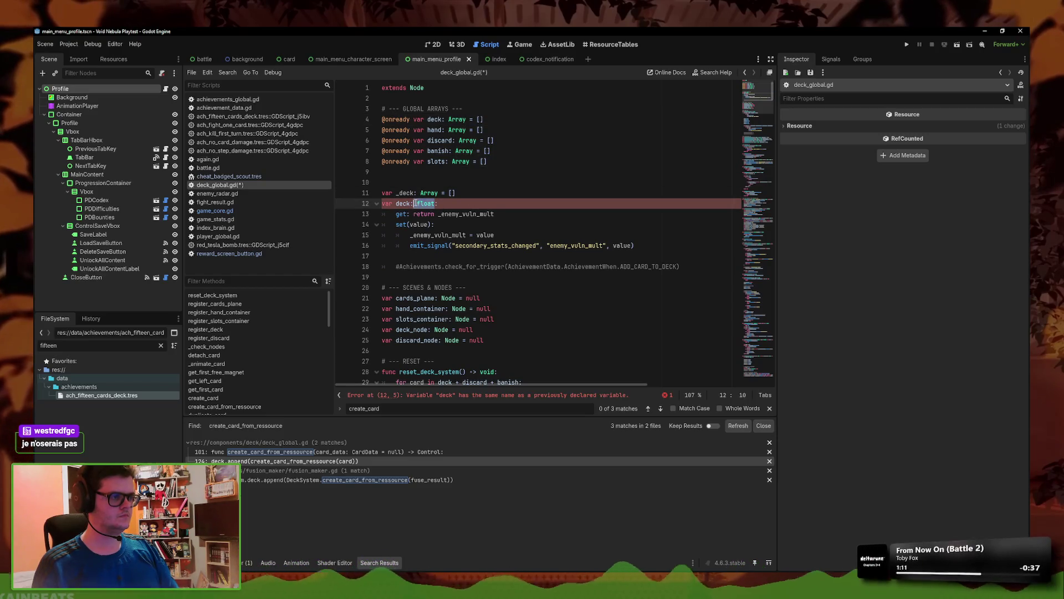
text(Array = [])
click(453, 216)
click(460, 203)
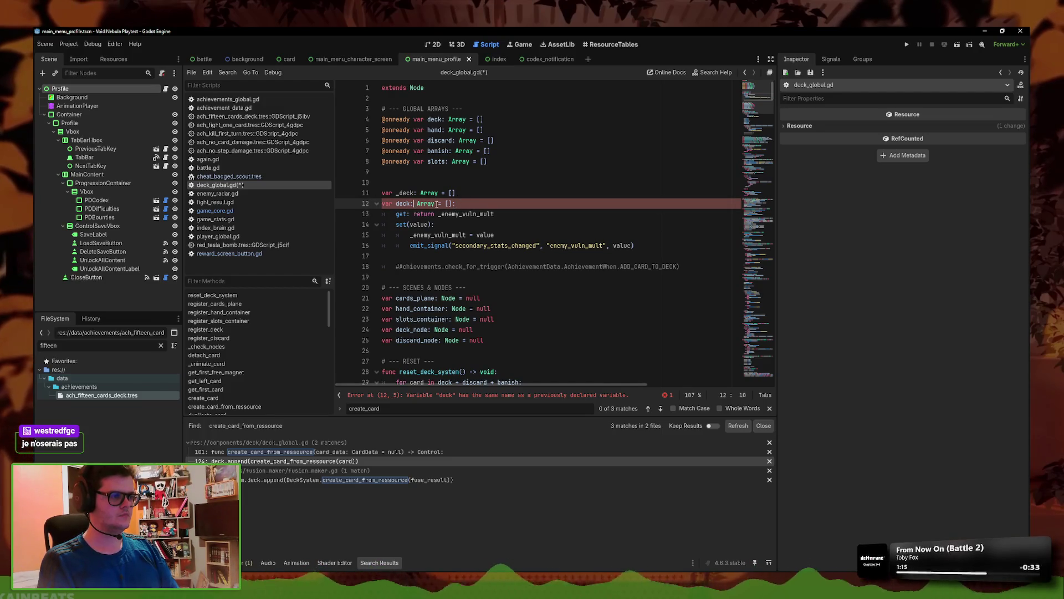
click(495, 214)
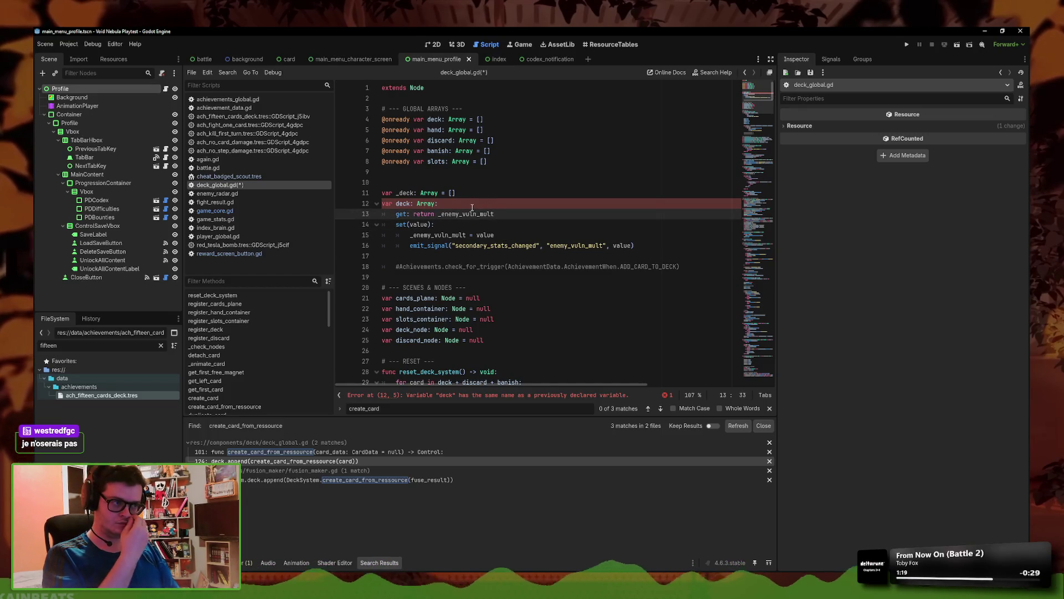
click(444, 234)
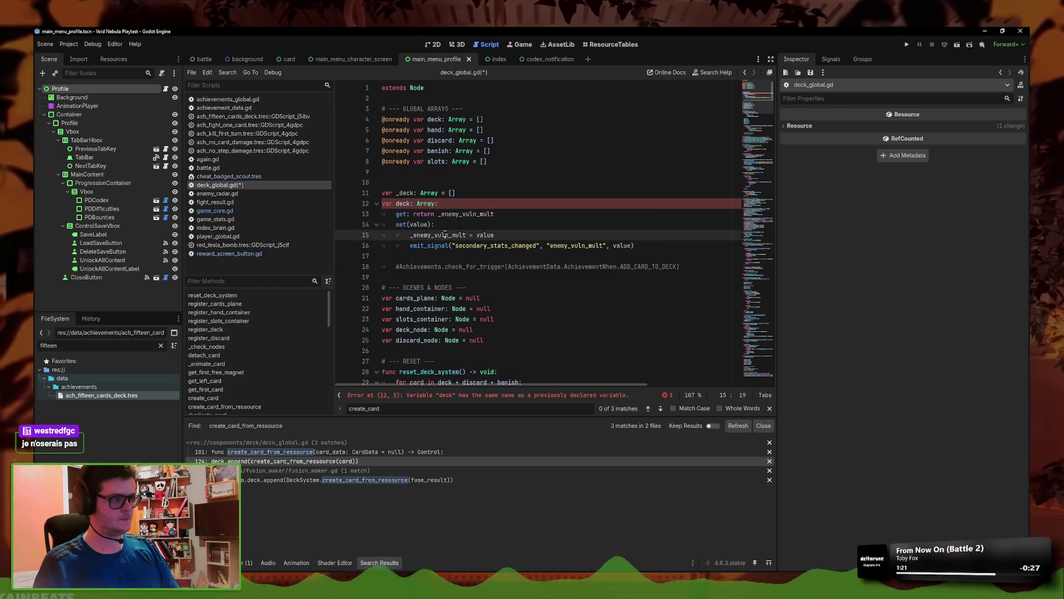
- Move the achievement check uncommented into the setter body and retarget the setter to deck
click(533, 266)
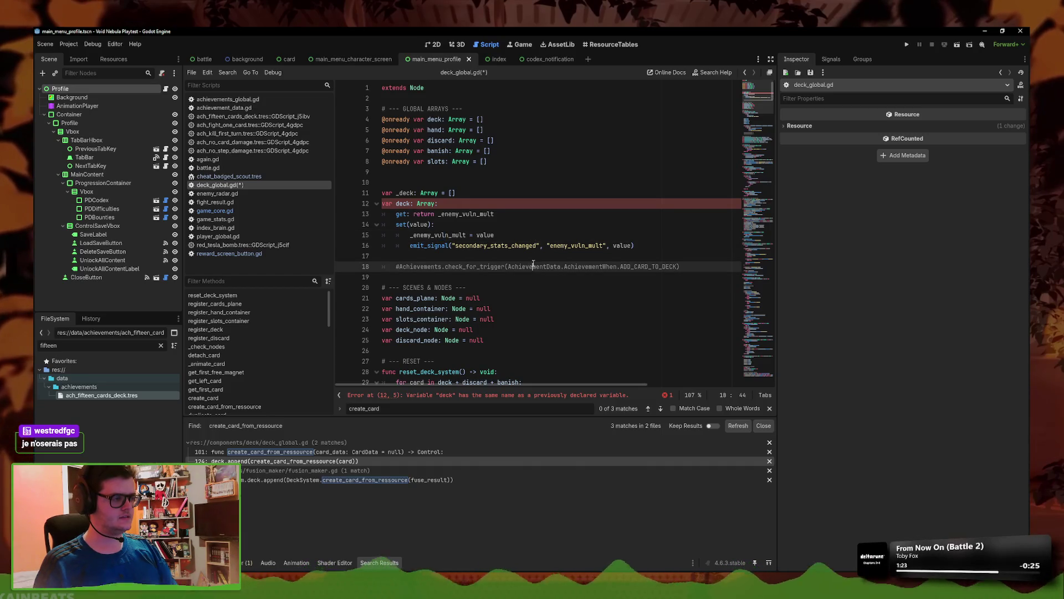
key(alt+Up)
key(alt+Up)
key(BackSpace)
key(Tab)
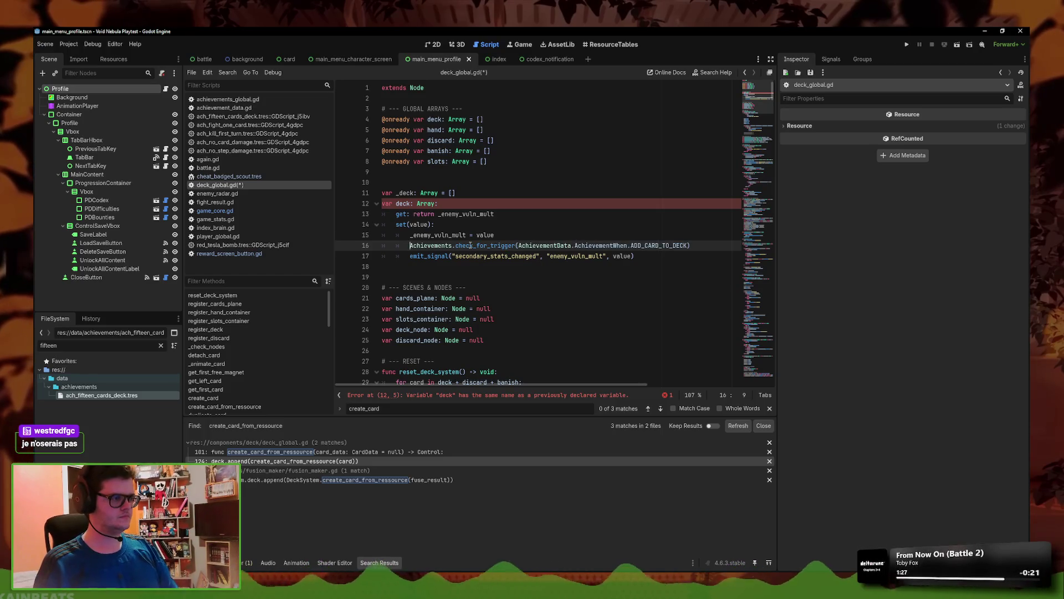
click(464, 235)
double_click(444, 235)
text(deck)
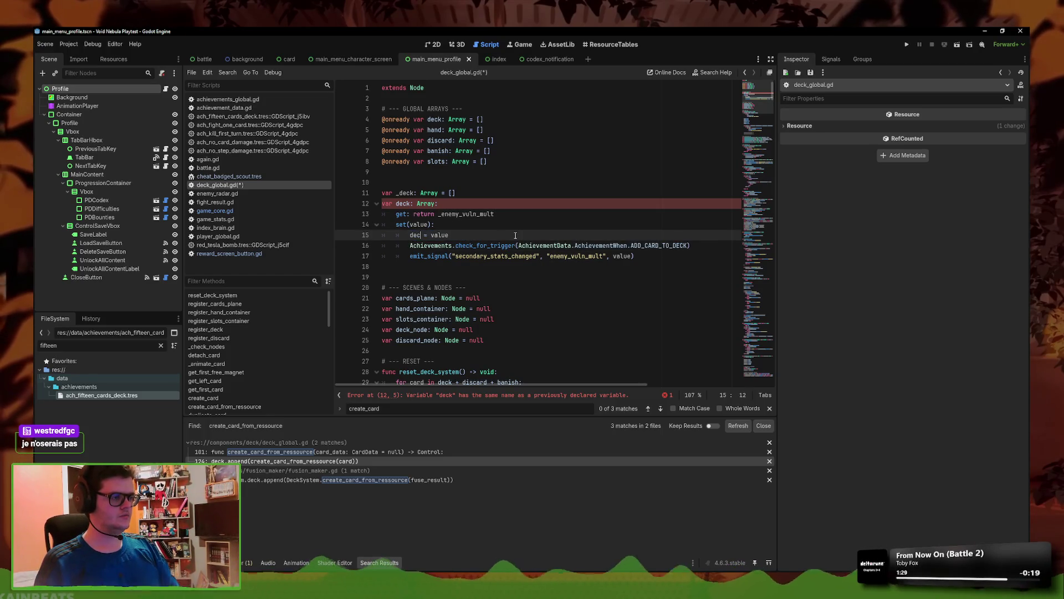
- Check cheat_badged_scout.tres, then step through the 'array' matches in game_core.gd
click(248, 178)
click(251, 185)
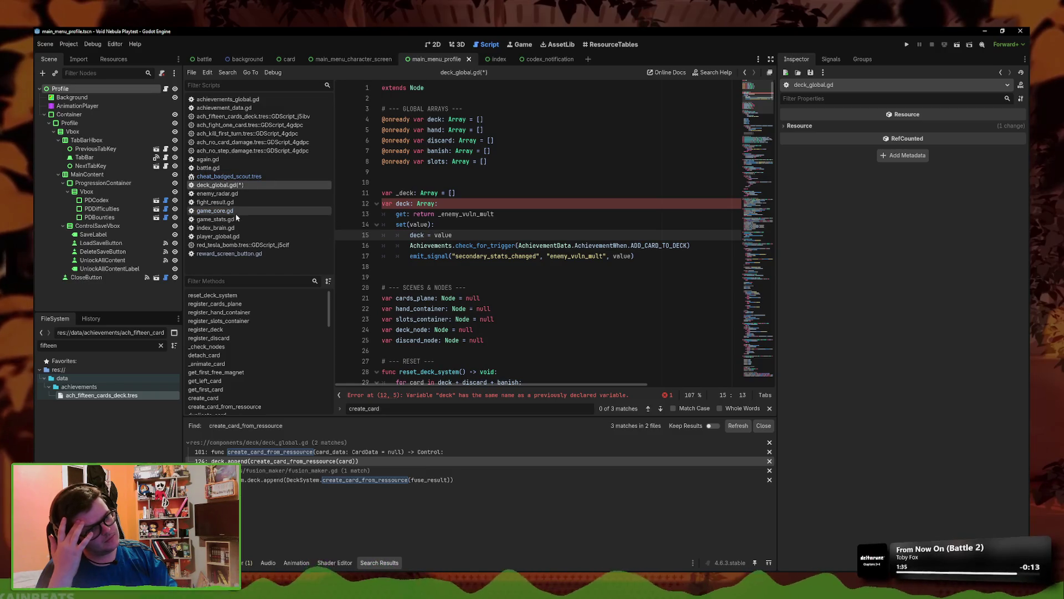
click(235, 214)
click(561, 267)
key(ctrl+f)
text(array)
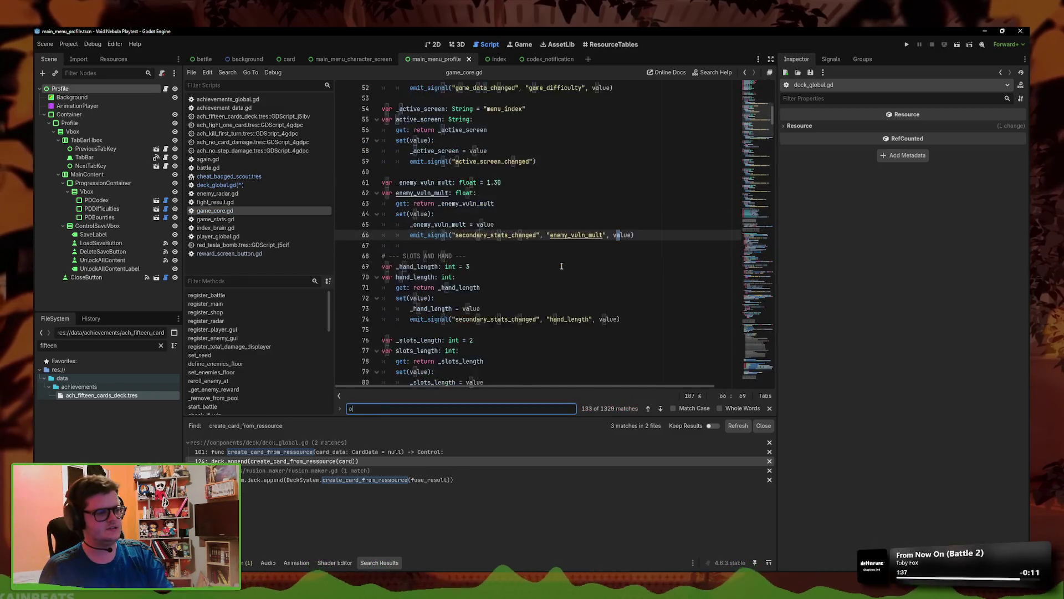
key(Return)
click(648, 408)
click(648, 408)
click(661, 409)
click(661, 408)
click(665, 411)
click(664, 411)
click(665, 410)
click(665, 410)
click(665, 411)
click(665, 410)
click(664, 410)
- Back in deck_global.gd, undo the deck setter edits
click(258, 193)
click(261, 184)
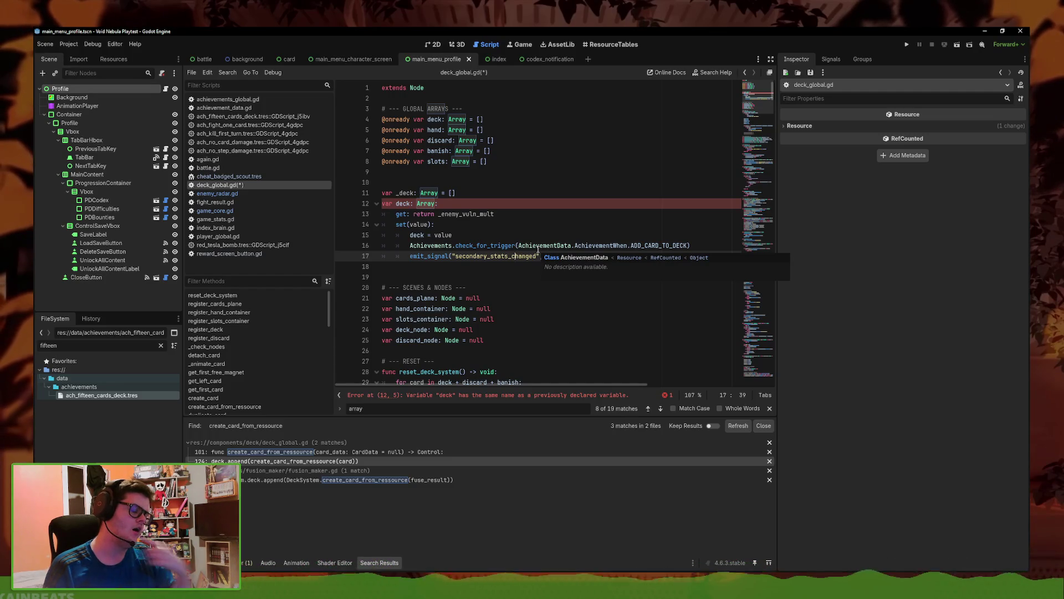
click(643, 258)
key(ctrl+z)
key(ctrl+z)
key(ctrl+z)
key(ctrl+z)
key(ctrl+z)
key(ctrl+z)
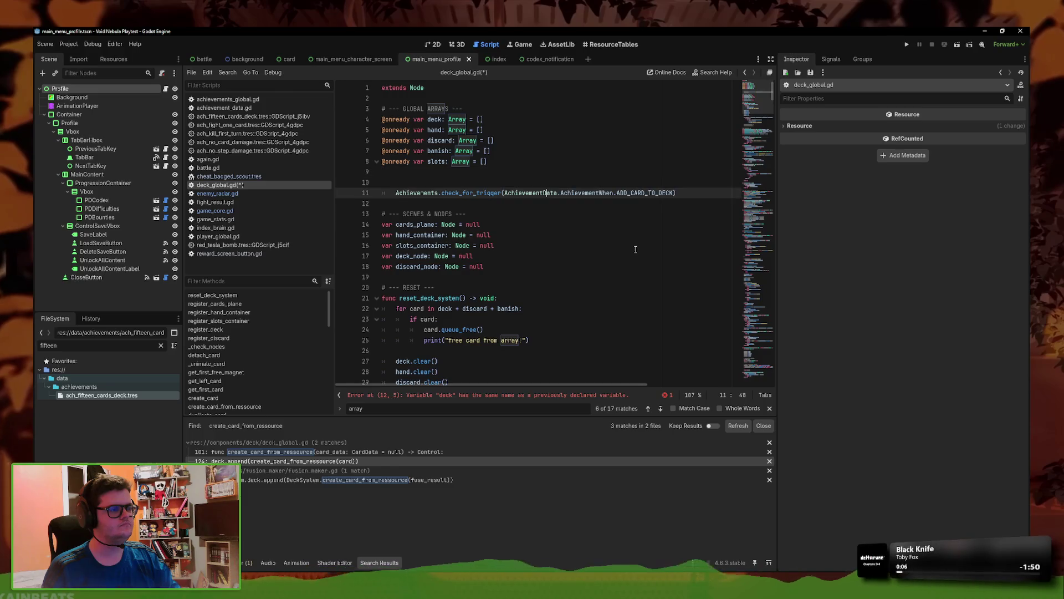
- Comment out the achievement check on line 11 and search all files for deck.append
key(ctrl+k)
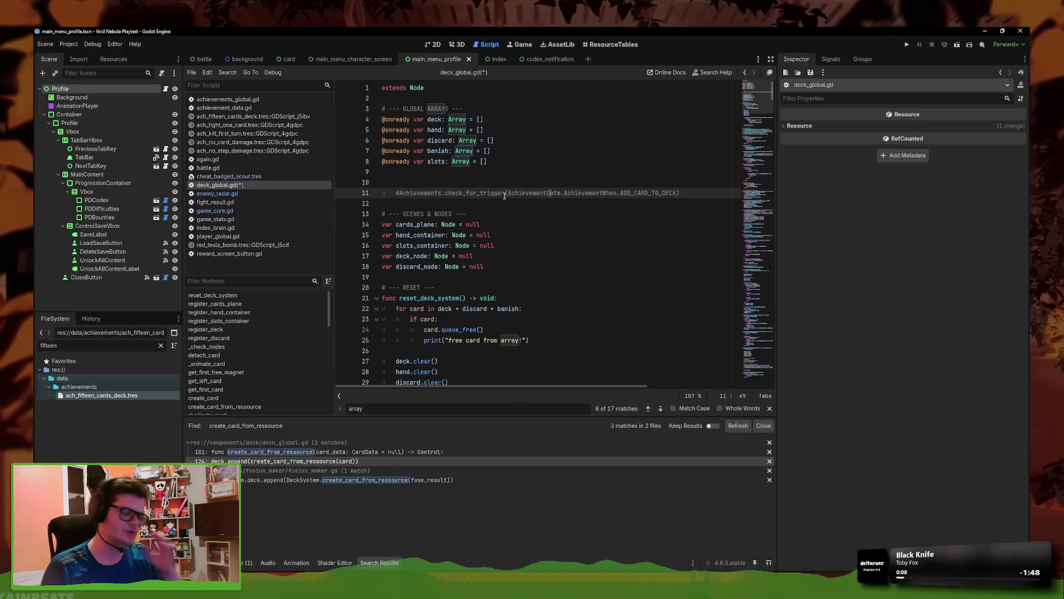
click(227, 73)
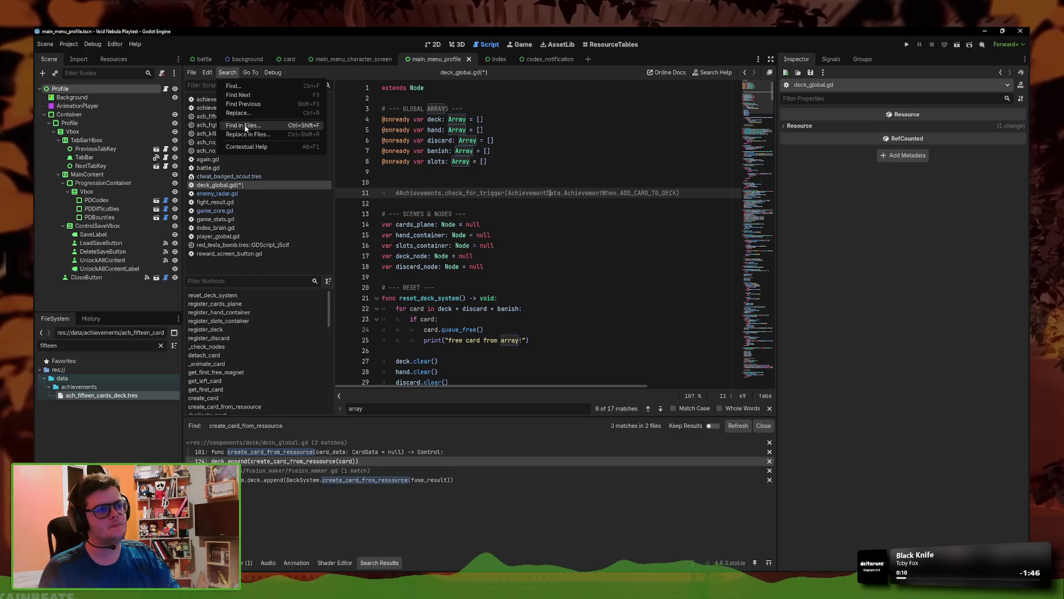
click(232, 133)
text(deck.app)
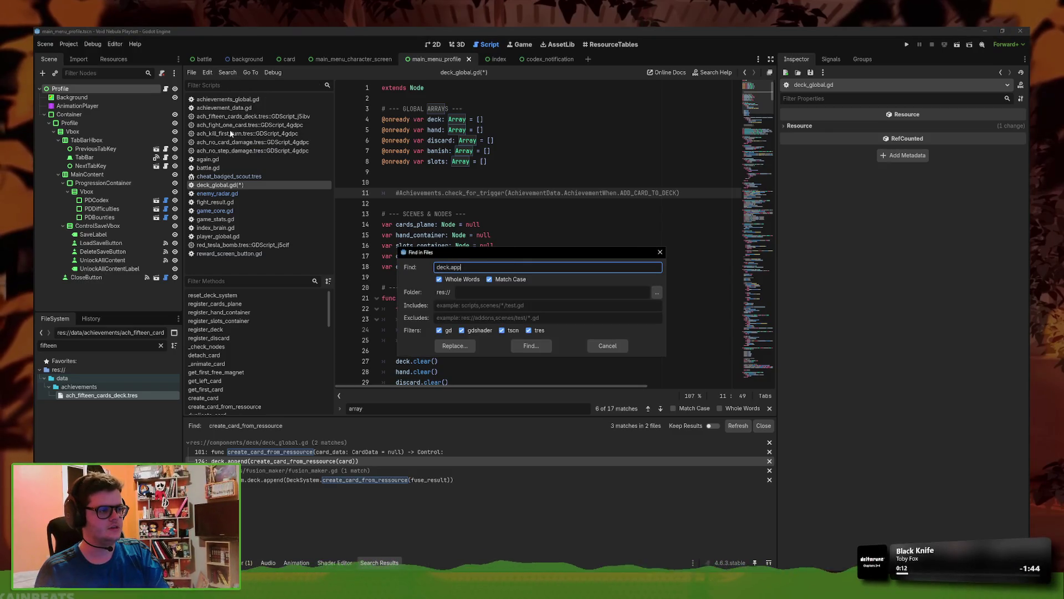
text(end)
key(Return)
scroll(256, 344, down, 3)
- Add blank lines after the set_slots function in deck_global.gd
scroll(398, 524, down, 5)
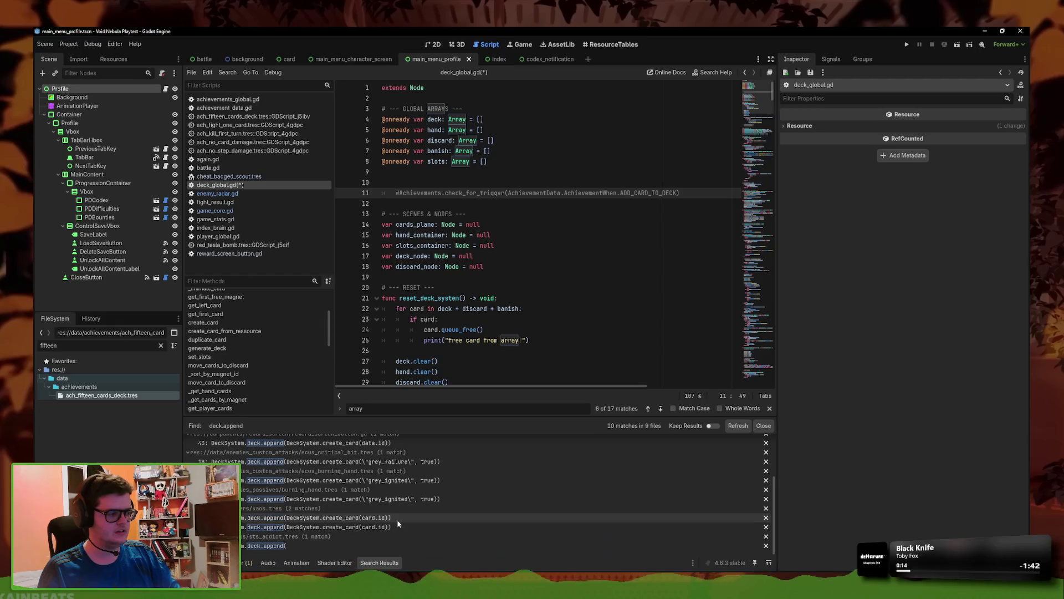
scroll(406, 525, up, 3)
double_click(566, 192)
scroll(499, 249, down, 15)
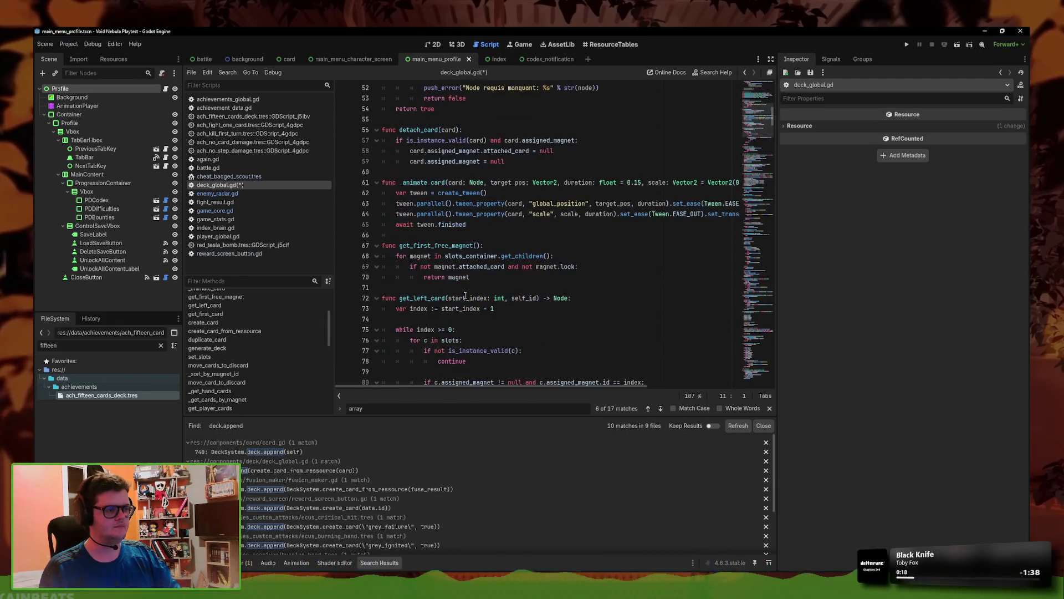
scroll(452, 285, down, 11)
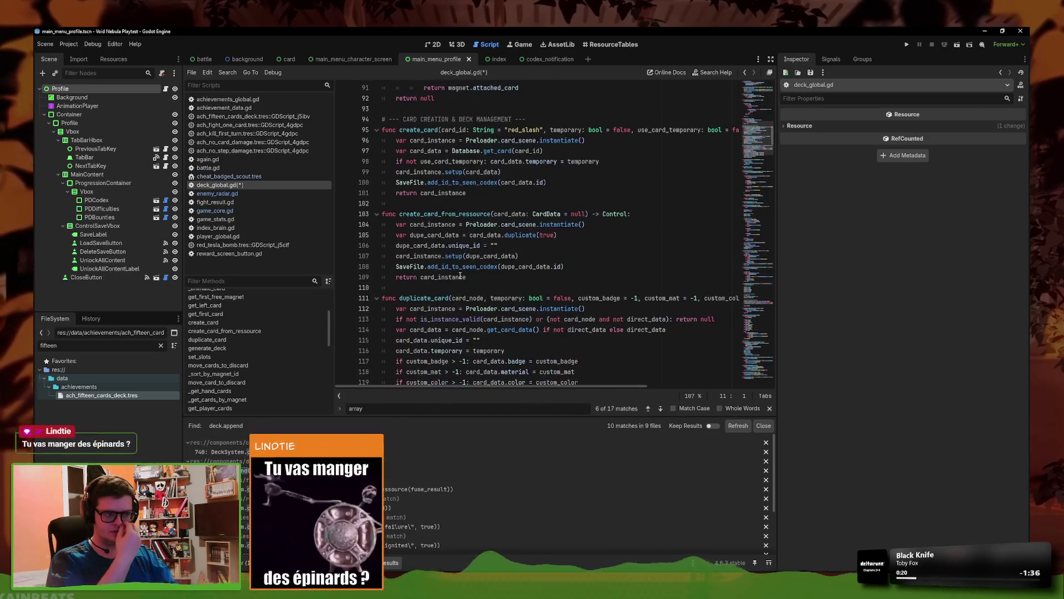
scroll(555, 299, down, 3)
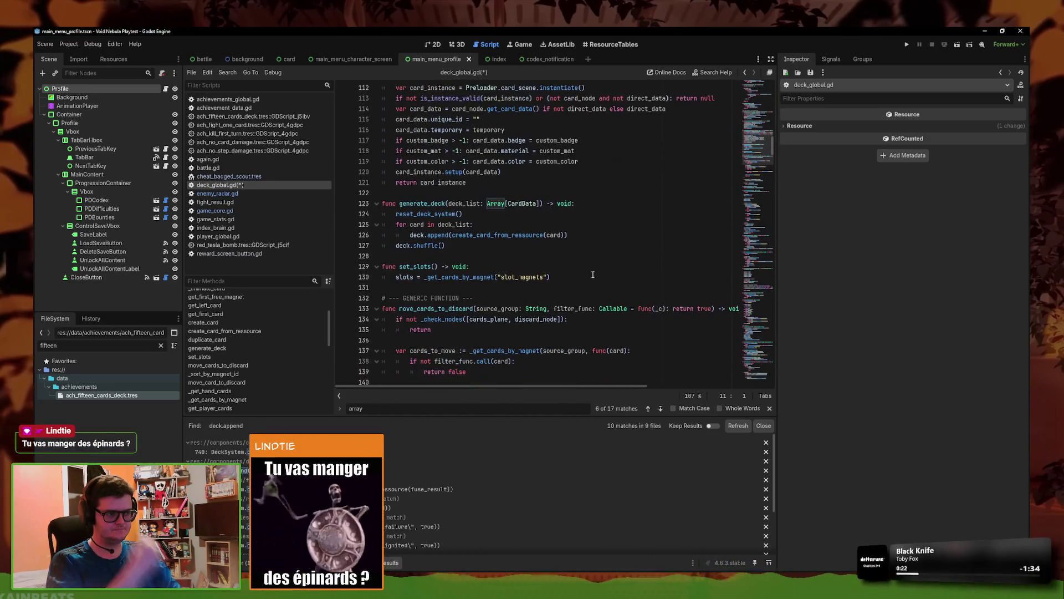
click(588, 277)
key(Return)
key(Return)
click(413, 290)
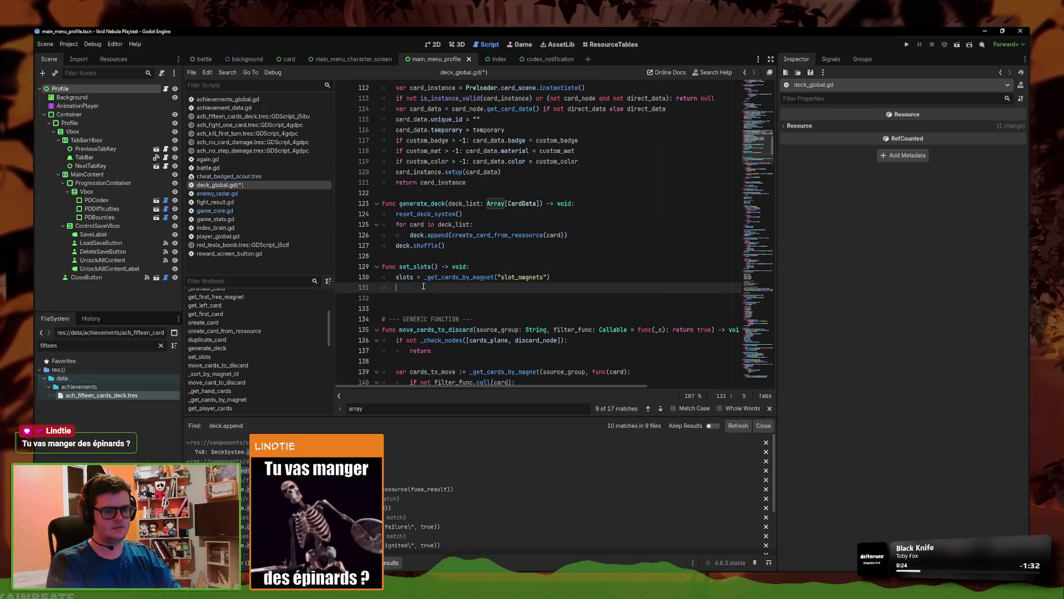
- Write the header func append_to_deck(card: CardNode, check_trigger: bool = false) below set_slots and save
key(BackSpace)
key(Return)
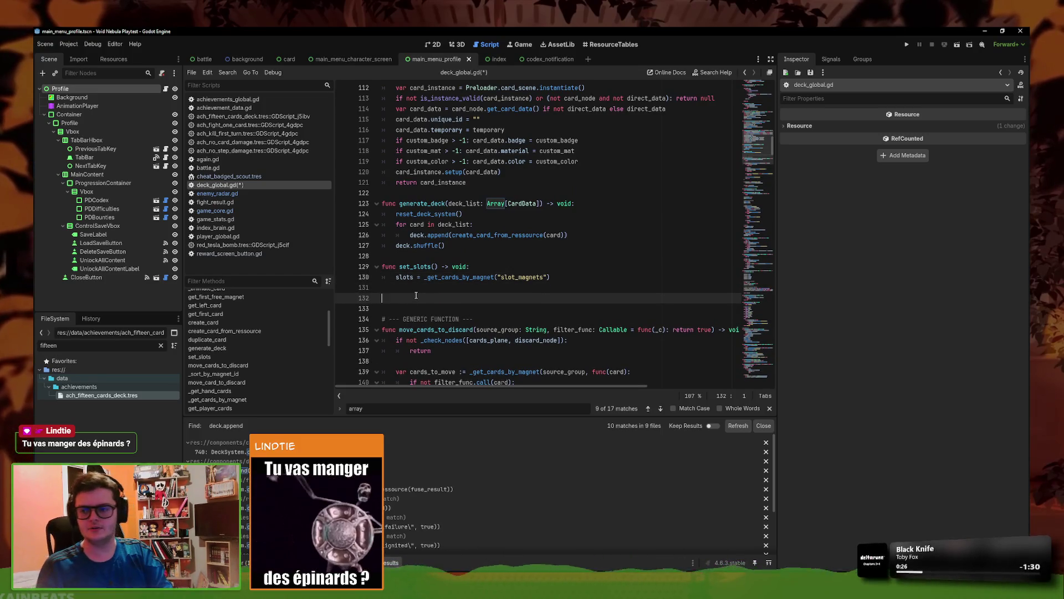
text(func )
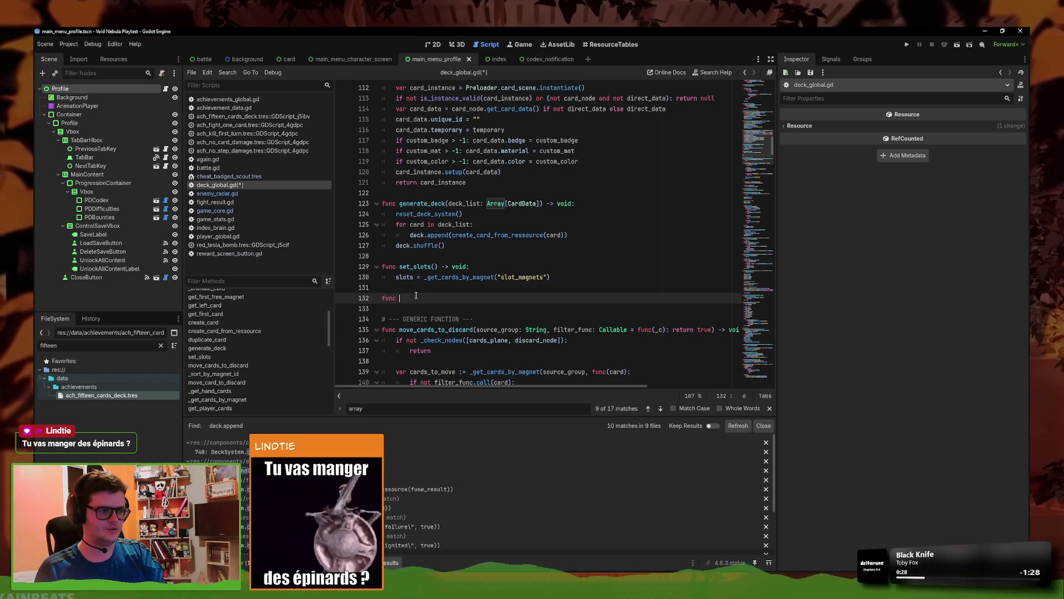
text(a)
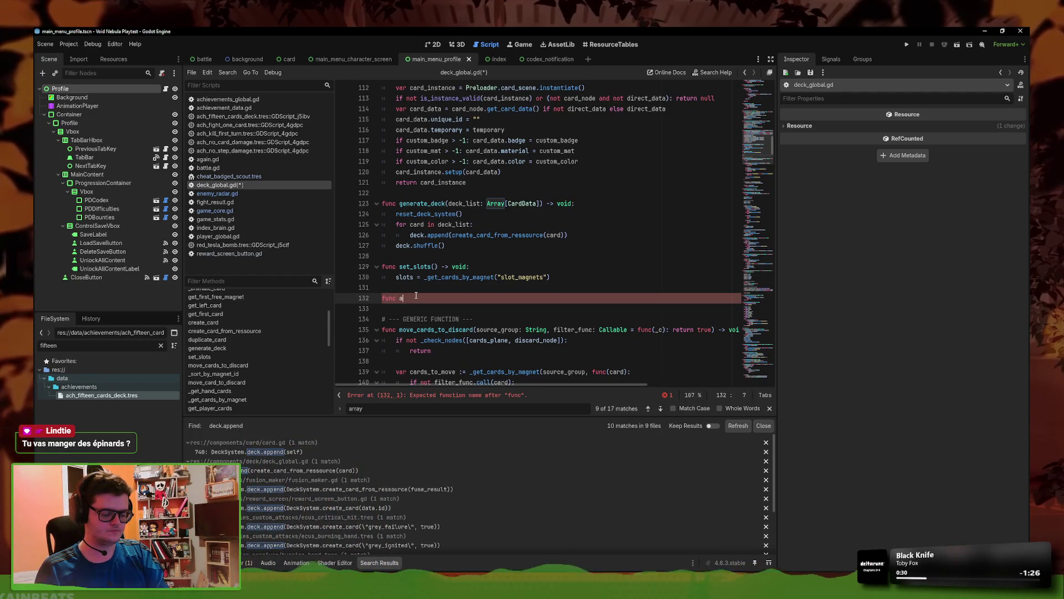
text(ppend_to_deck() )
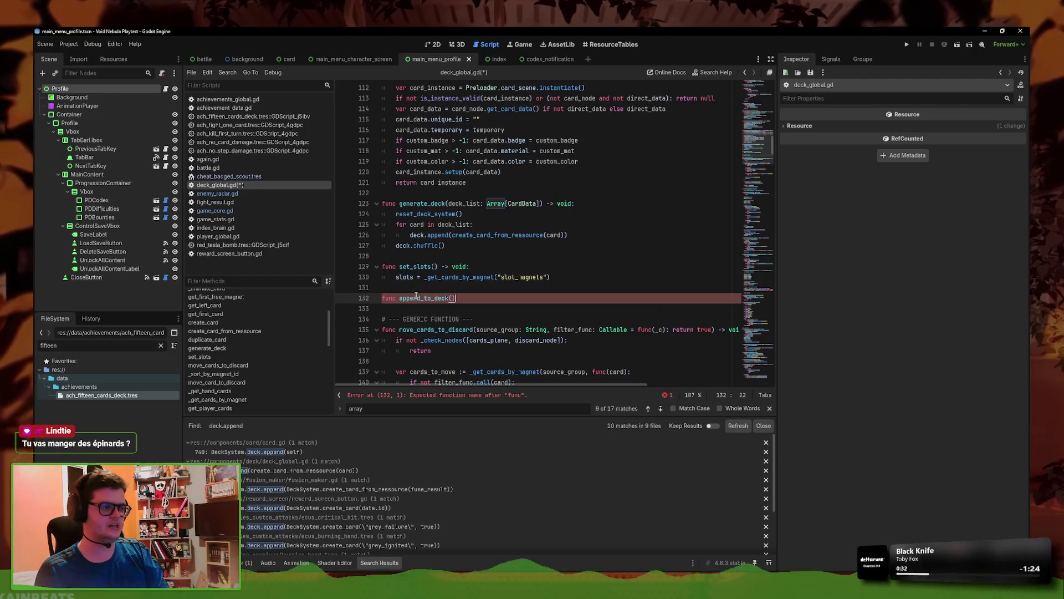
text(-> void:)
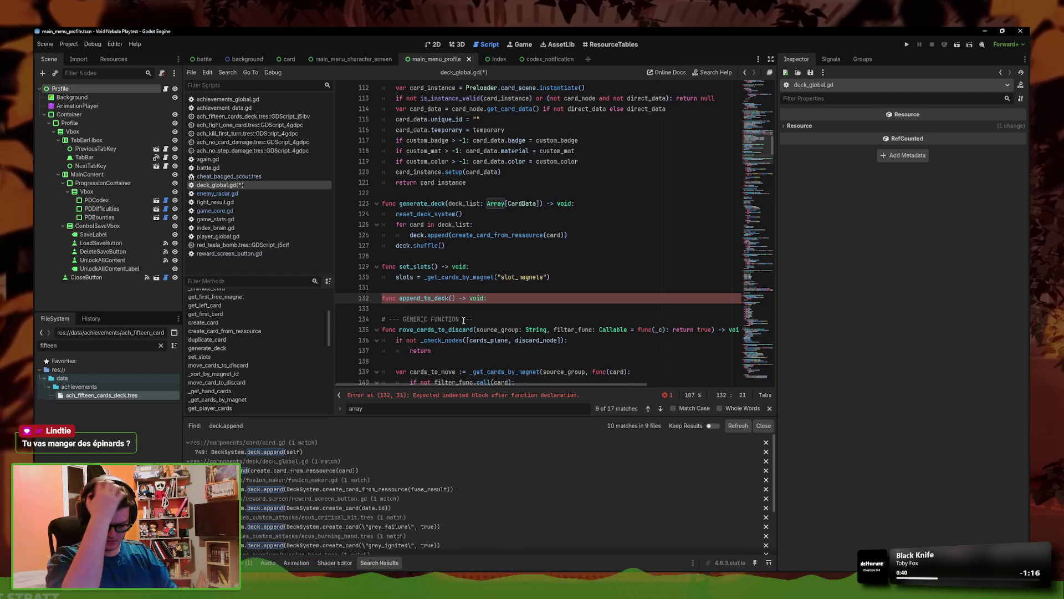
key(BackSpace)
key(BackSpace)
key(BackSpace)
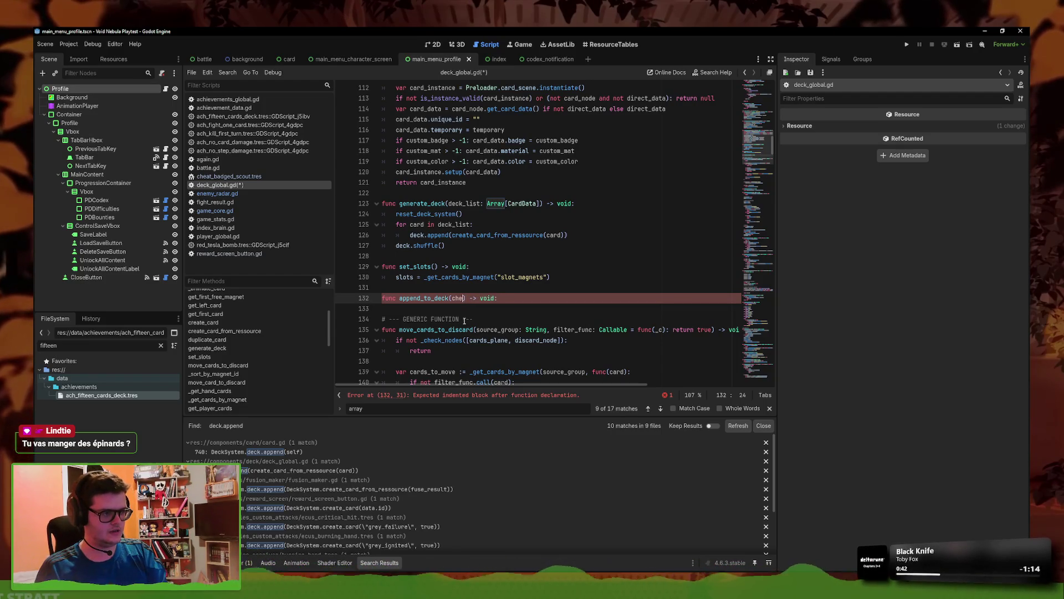
text(check_trighg)
key(BackSpace)
key(BackSpace)
text(ger)
key(BackSpace)
text(boo)
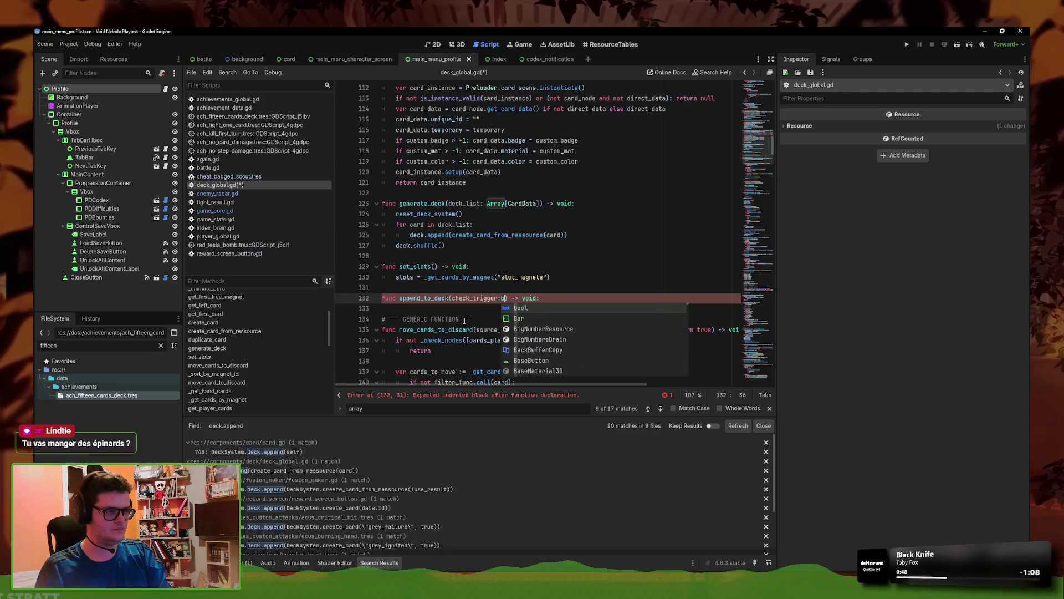
text(= false)
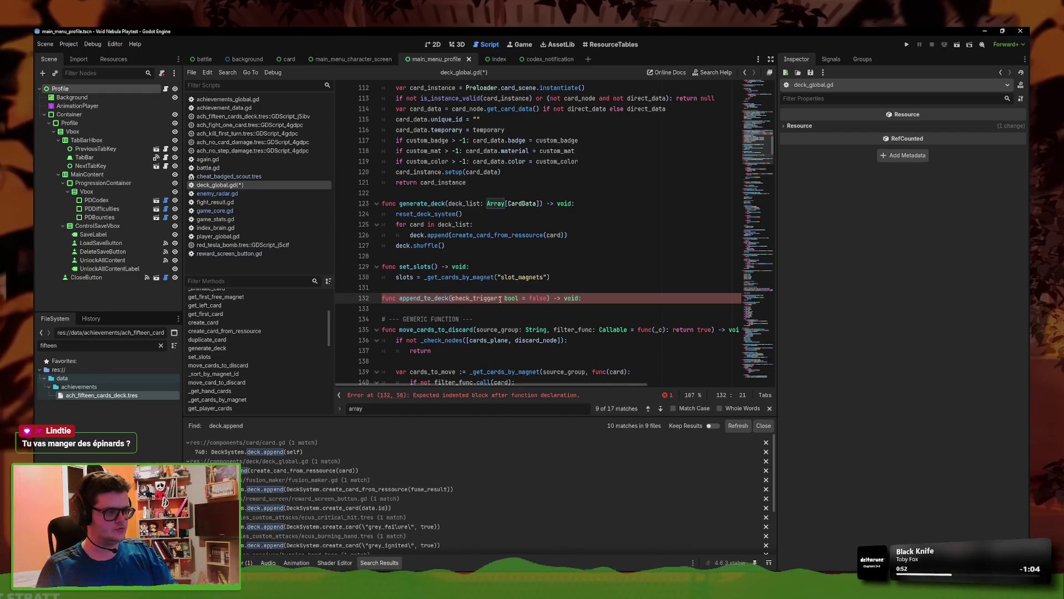
text(card,)
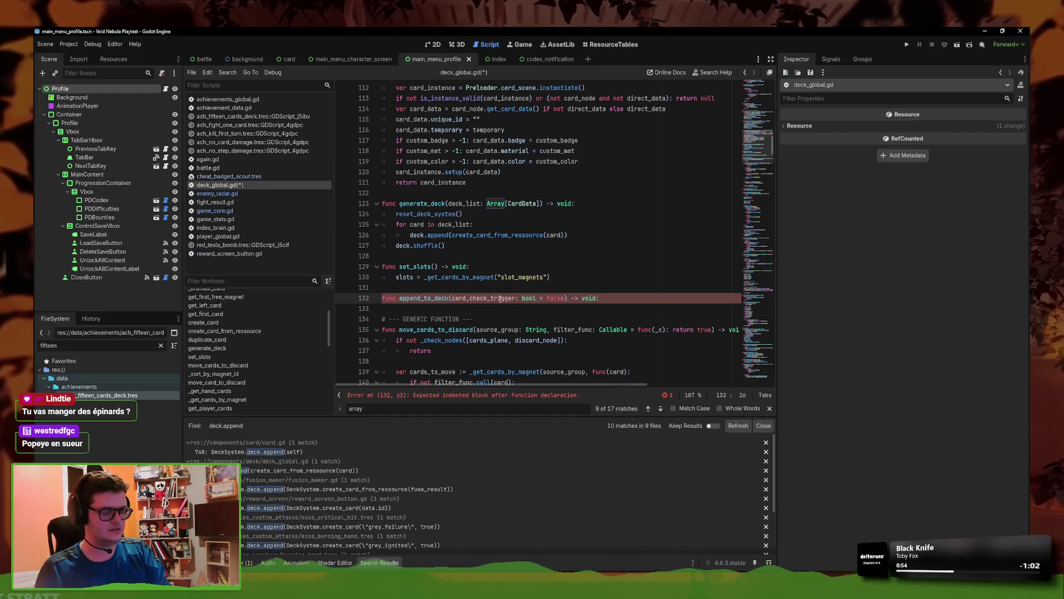
text( :CardN)
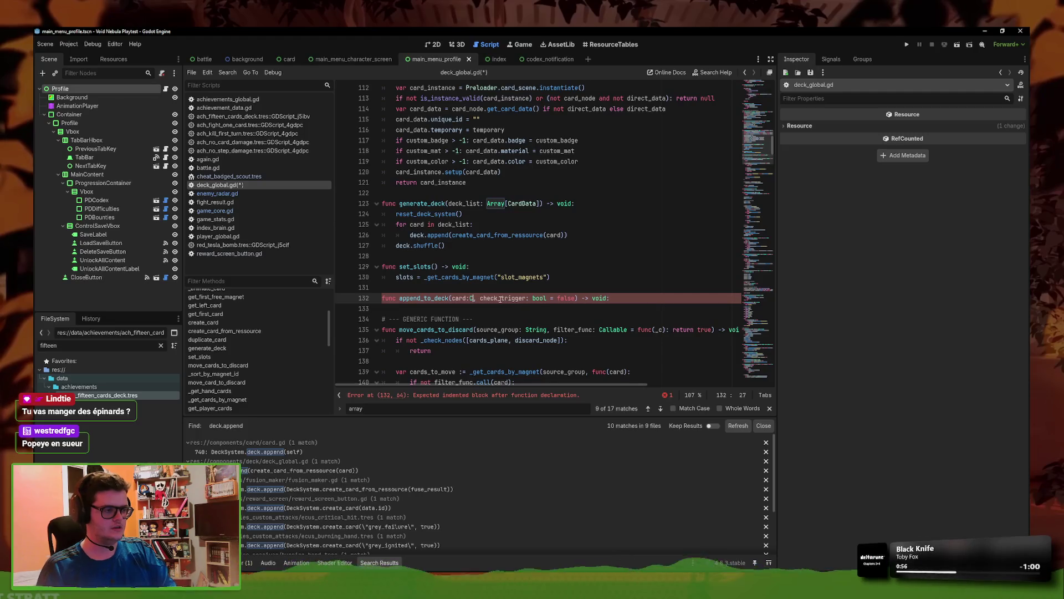
text(ode)
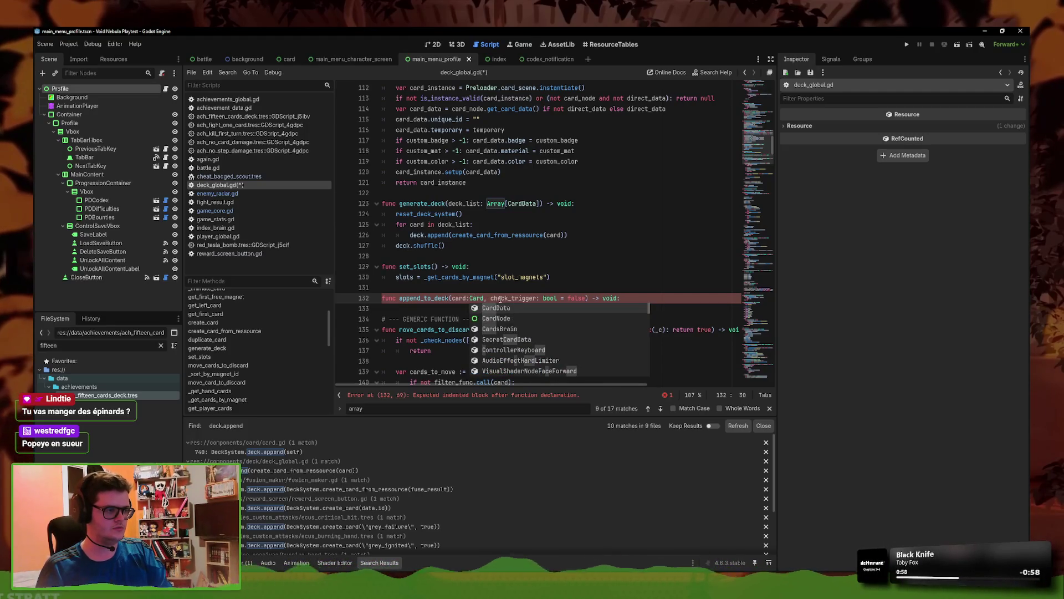
key(ctrl+s)
- Paste the ADD_CARD_TO_DECK achievement check into the body, uncommented and wrapped in 'if check_trigger:'
click(470, 298)
click(683, 296)
key(Return)
text(#Achievements.check_for_trigger(AchievementData.AchievementWhen.ADD_CARD_TO_DECK))
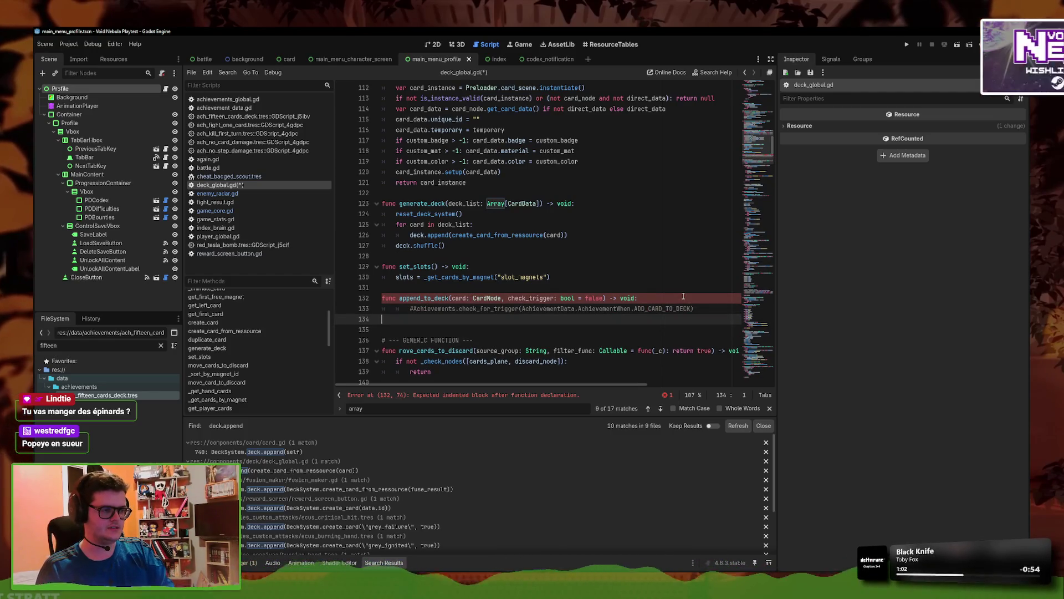
click(677, 308)
key(ctrl+k)
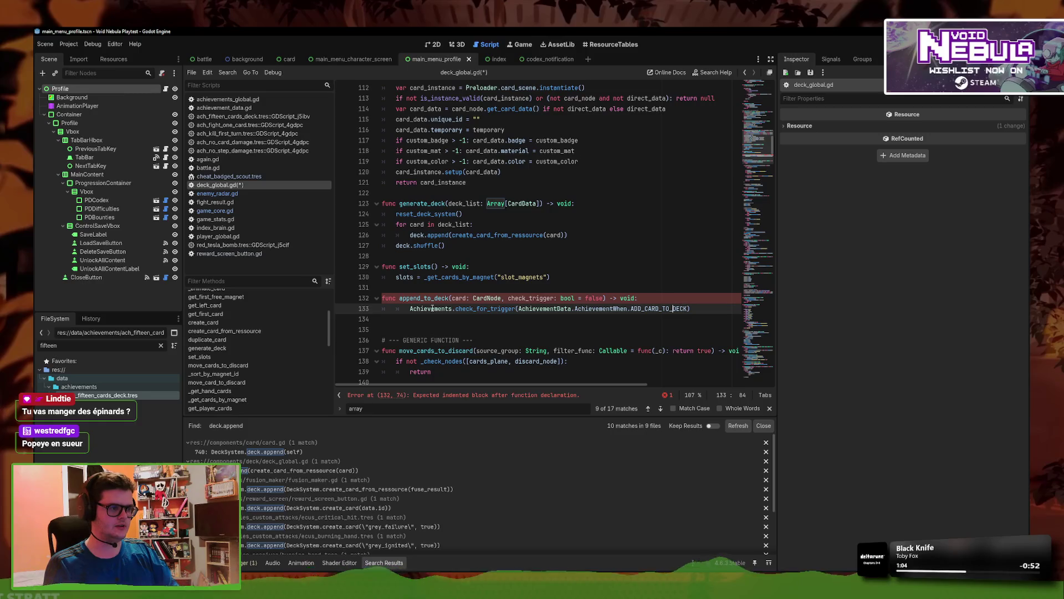
key(Home)
key(BackSpace)
text(check_trigger)
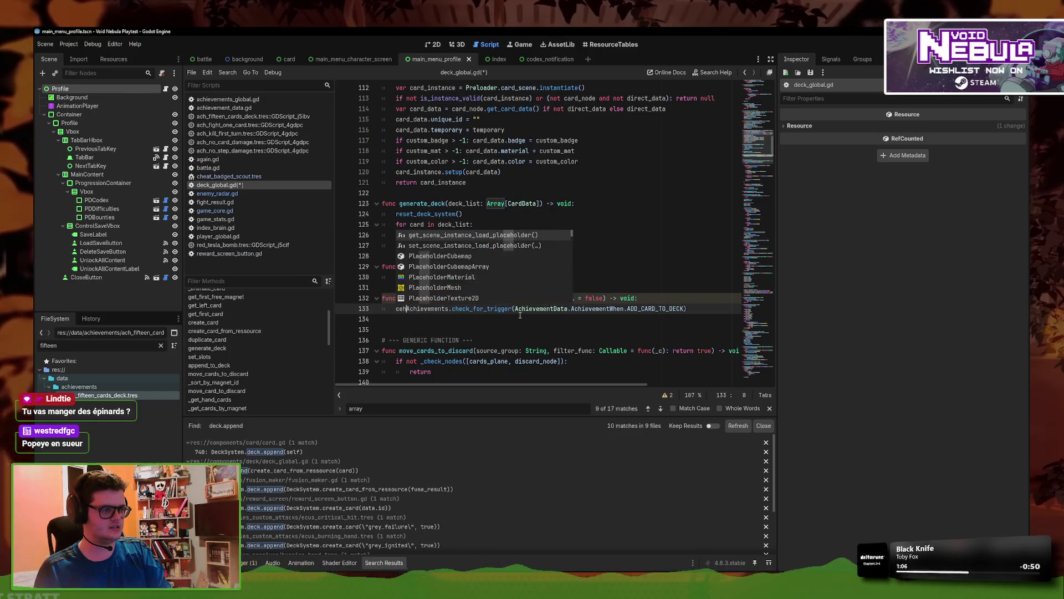
text(:)
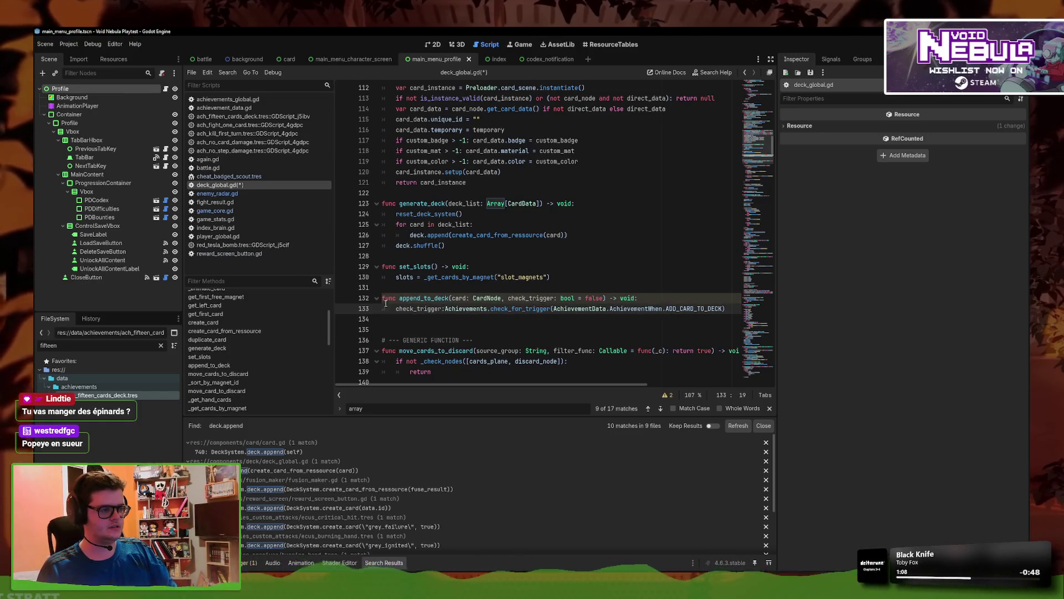
key(Home)
text(if)
click(461, 309)
key(Return)
- Add deck.append(card) as the function's first line and save the script
click(671, 299)
key(Return)
text(deck.append()
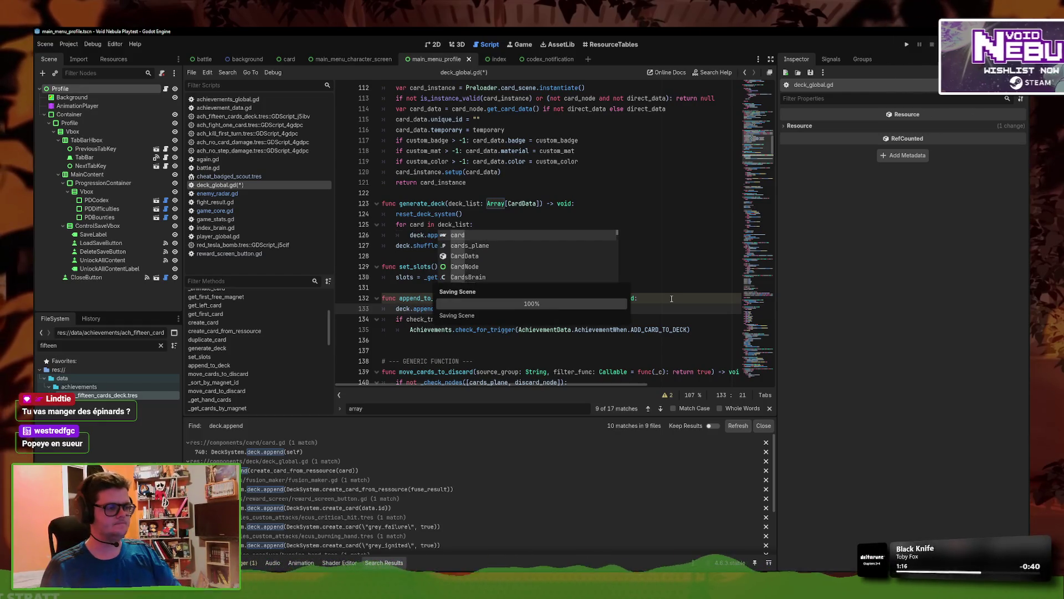
click(586, 329)
key(ctrl+s)
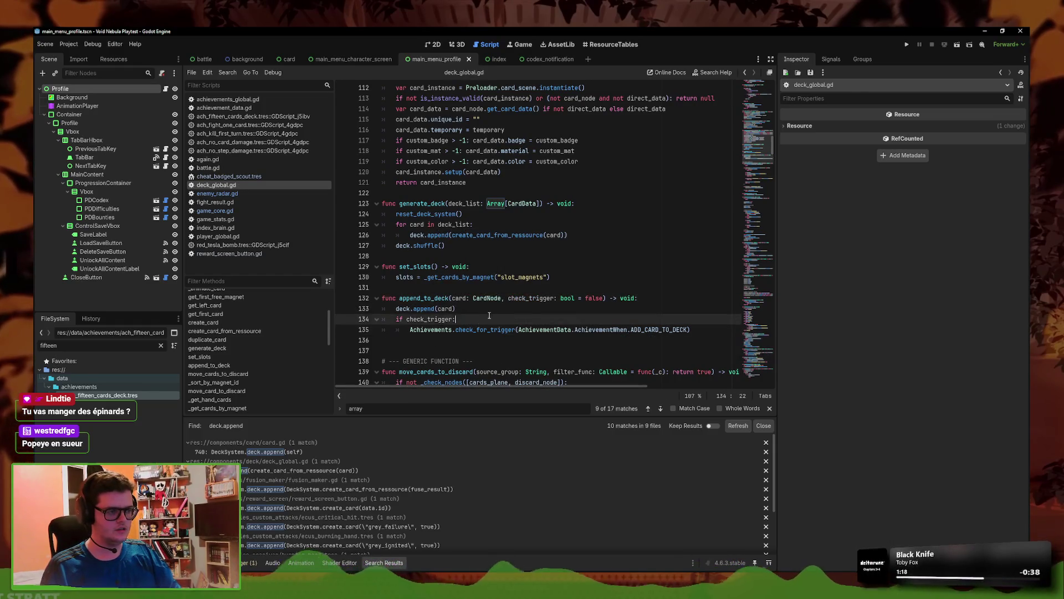
click(495, 311)
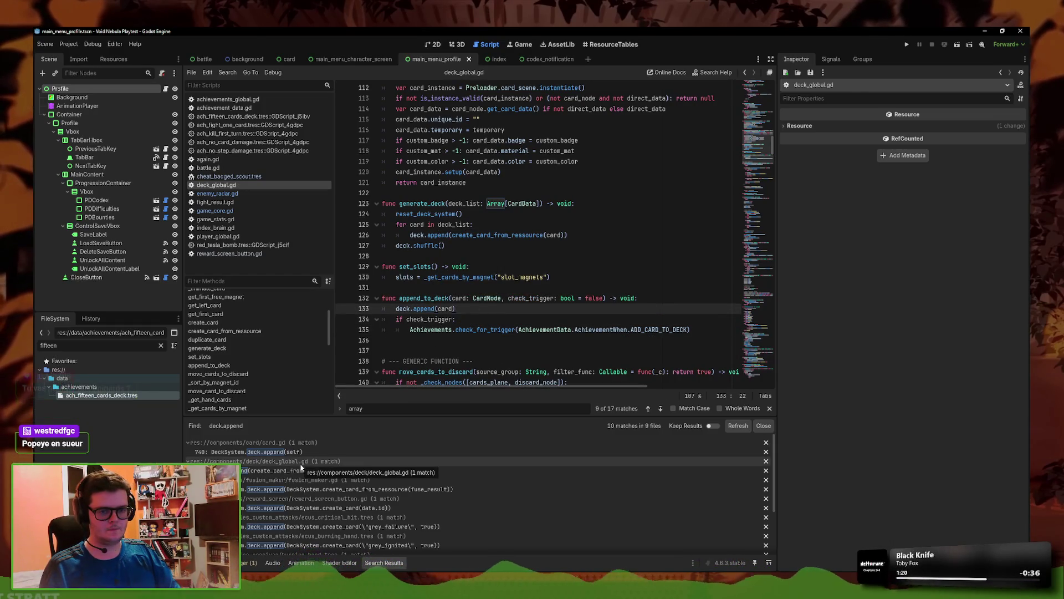
- Add a DeckSystem.append_to_deck(self) call below the deck.append line in card.gd's buy_card
click(450, 298)
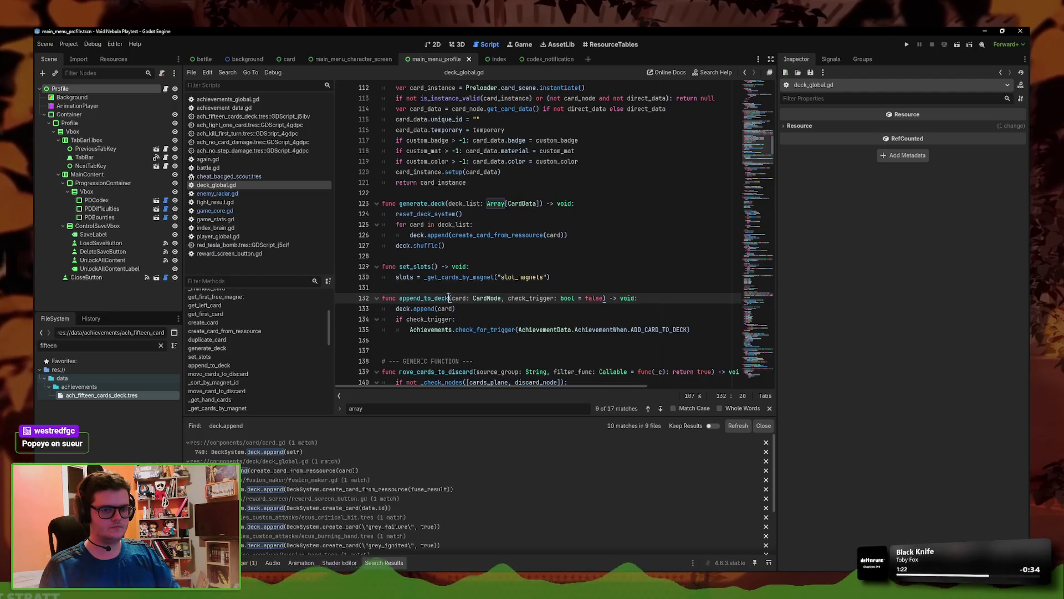
drag(449, 298, 395, 298)
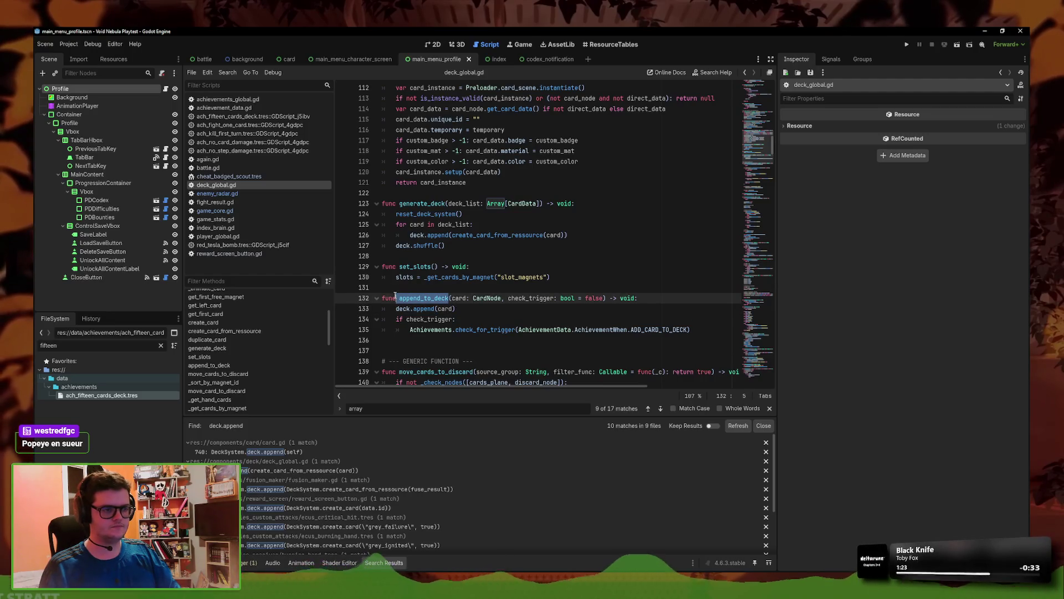
click(287, 452)
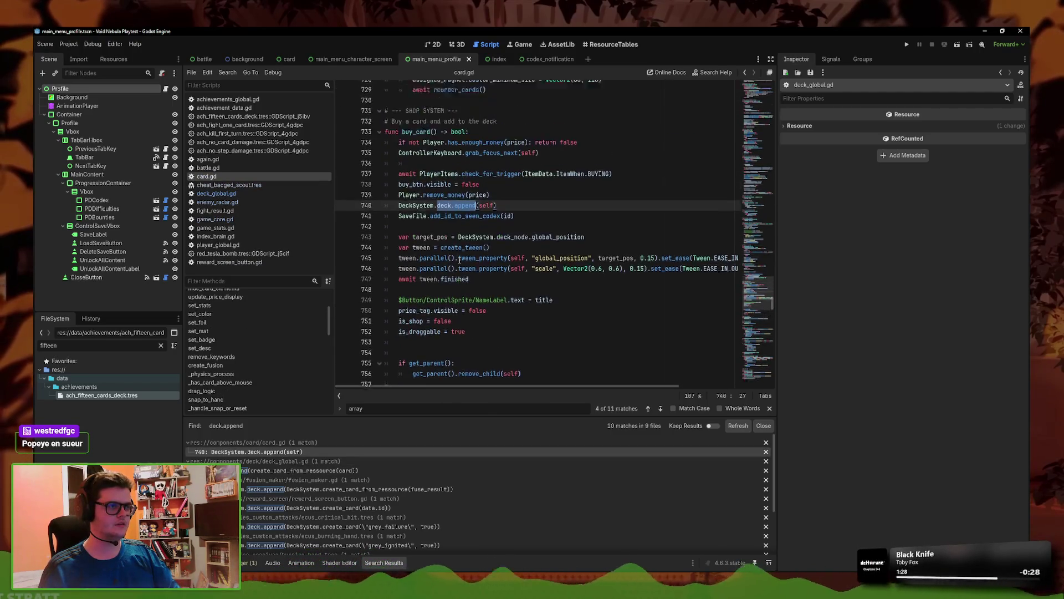
click(499, 276)
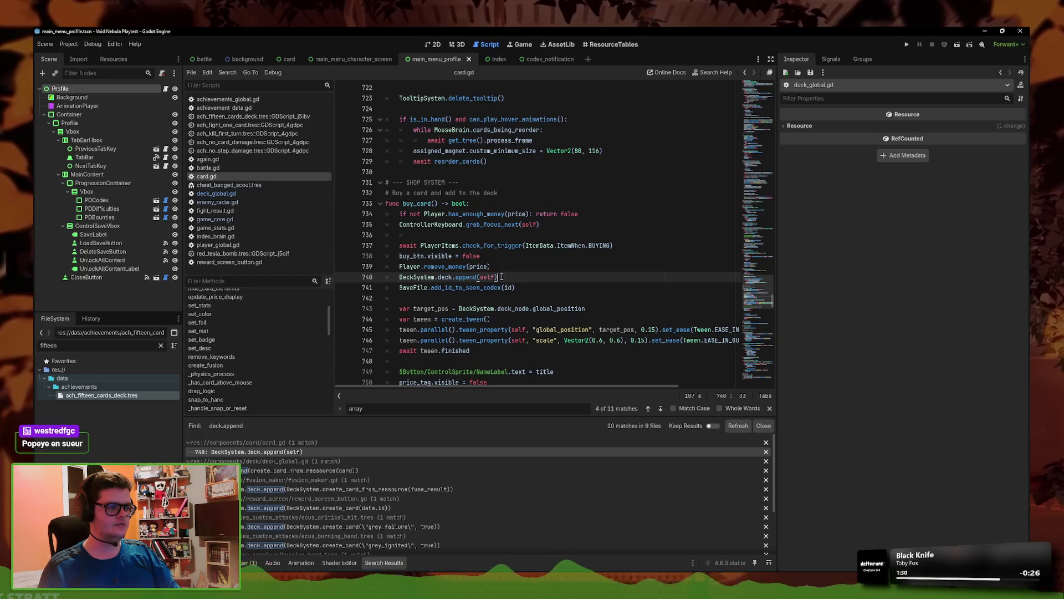
key(Return)
text(DeckSystem.)
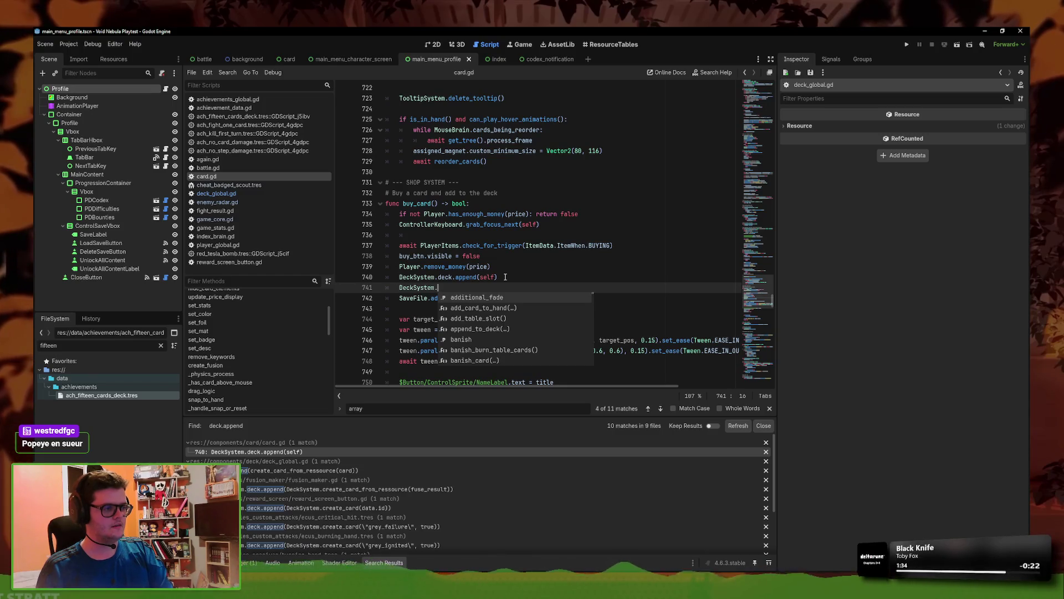
text(app)
key(Return)
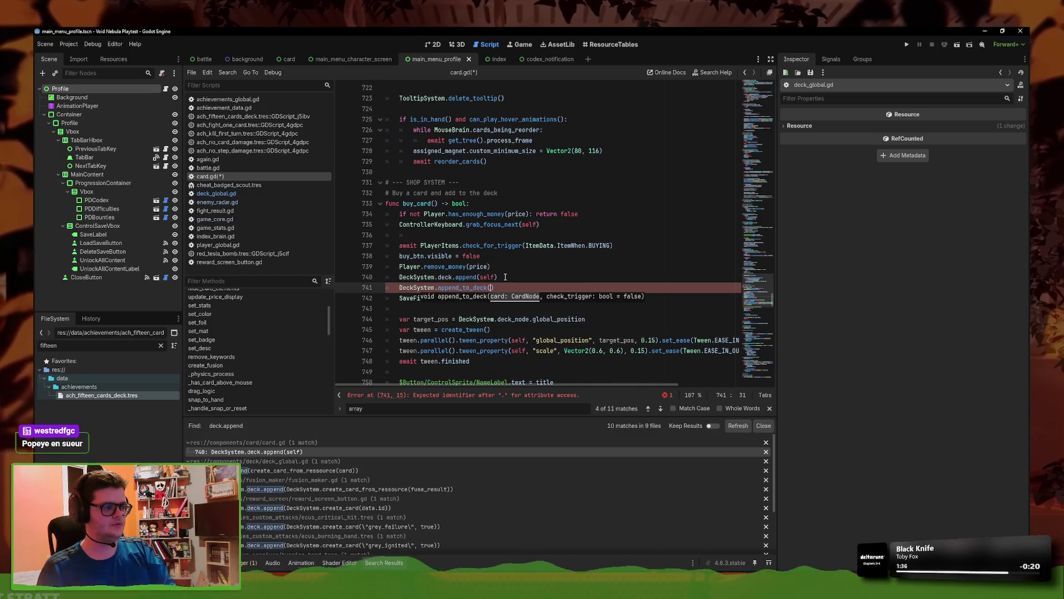
text(self)
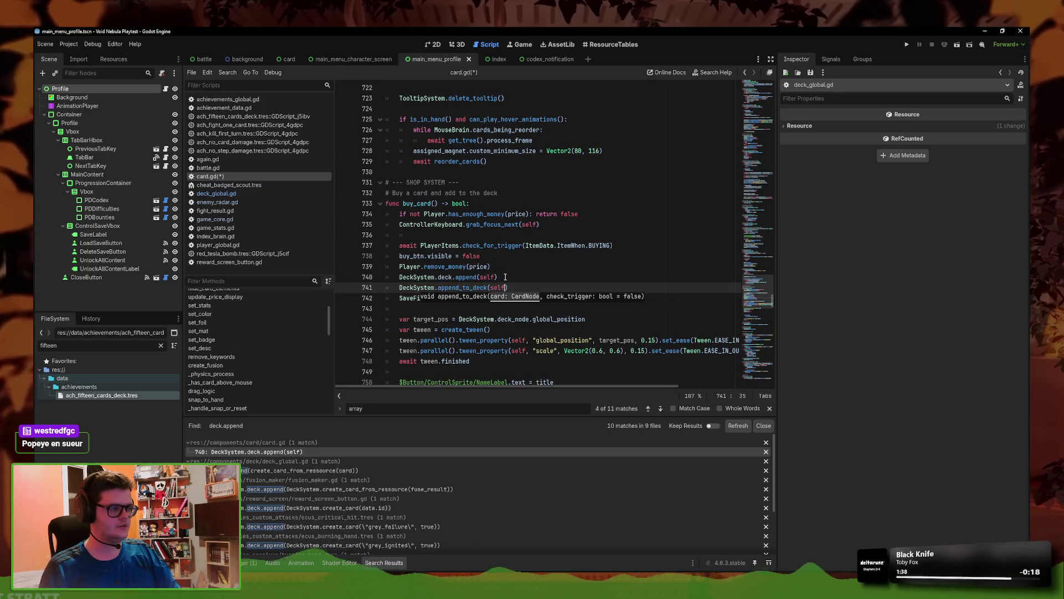
- Change the check_trigger default in append_to_deck from false to true
ctrl+click(485, 286)
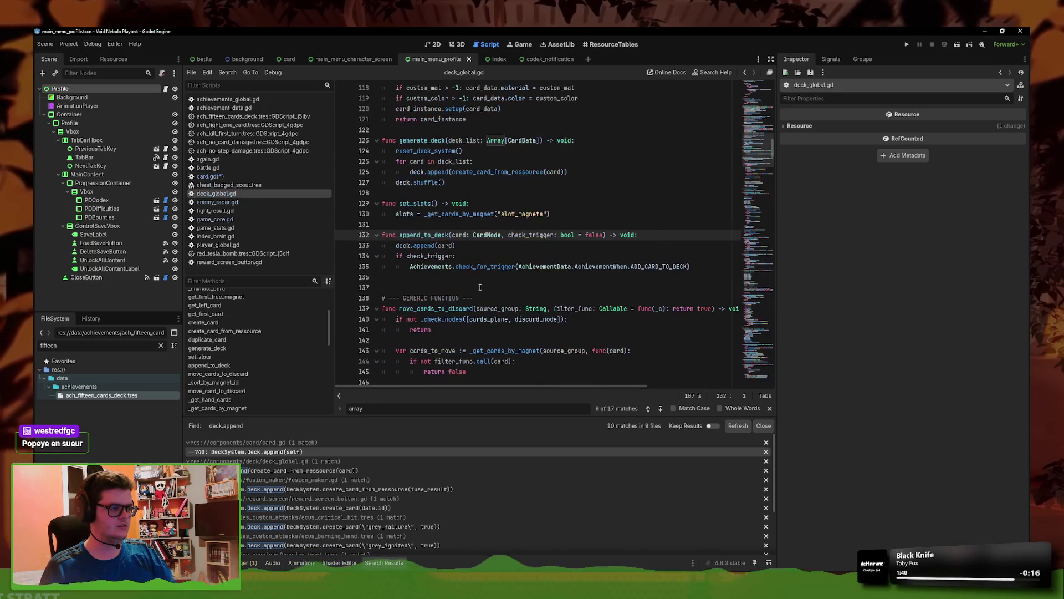
drag(602, 234, 586, 235)
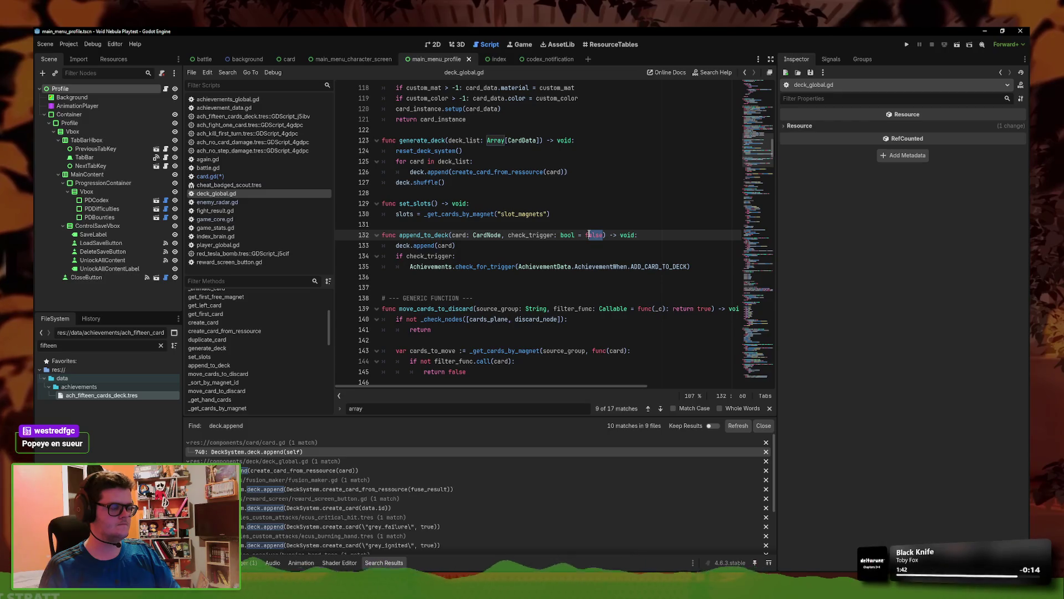
text(true)
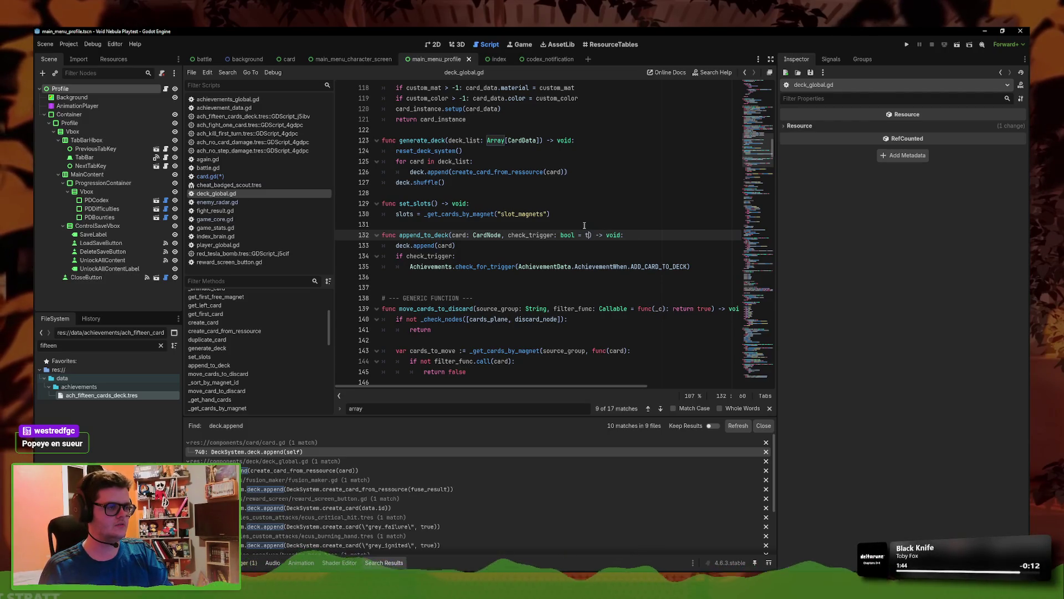
key(Escape)
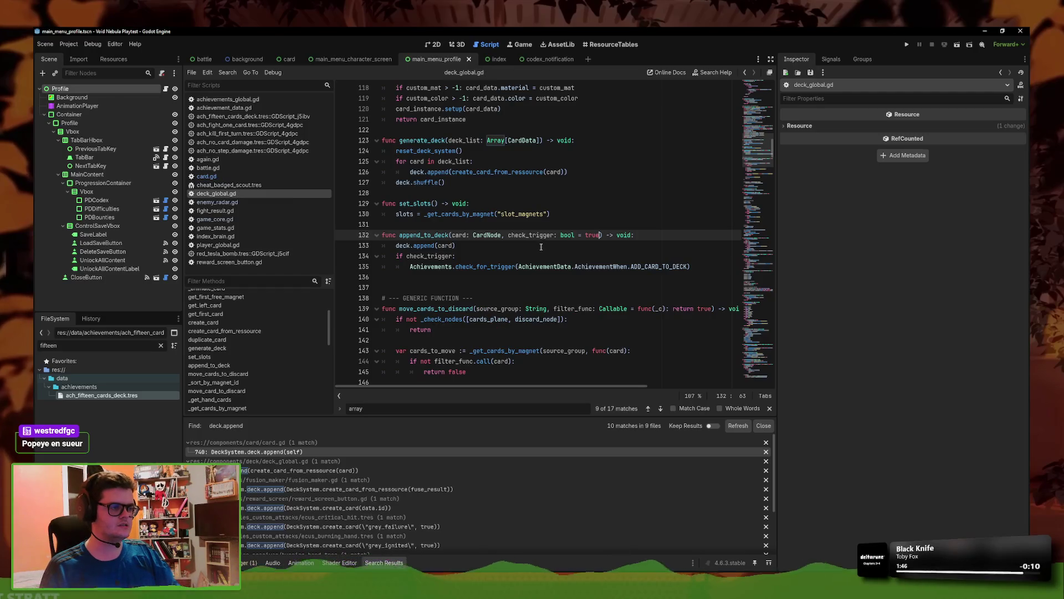
key(Down)
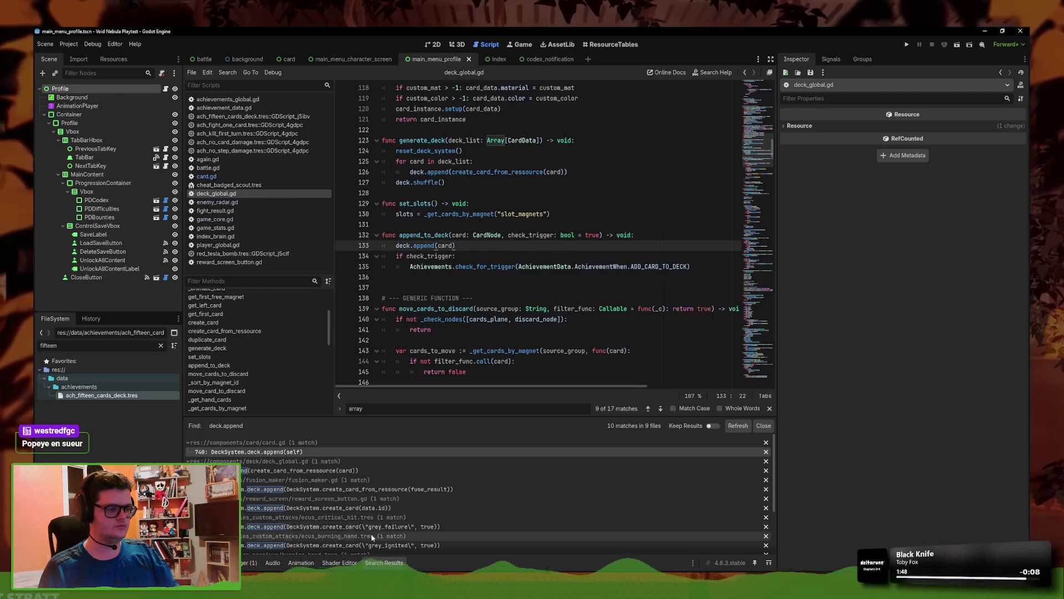
- Delete the old deck.append(self) line from card.gd and save it
click(255, 451)
click(484, 266)
click(444, 277)
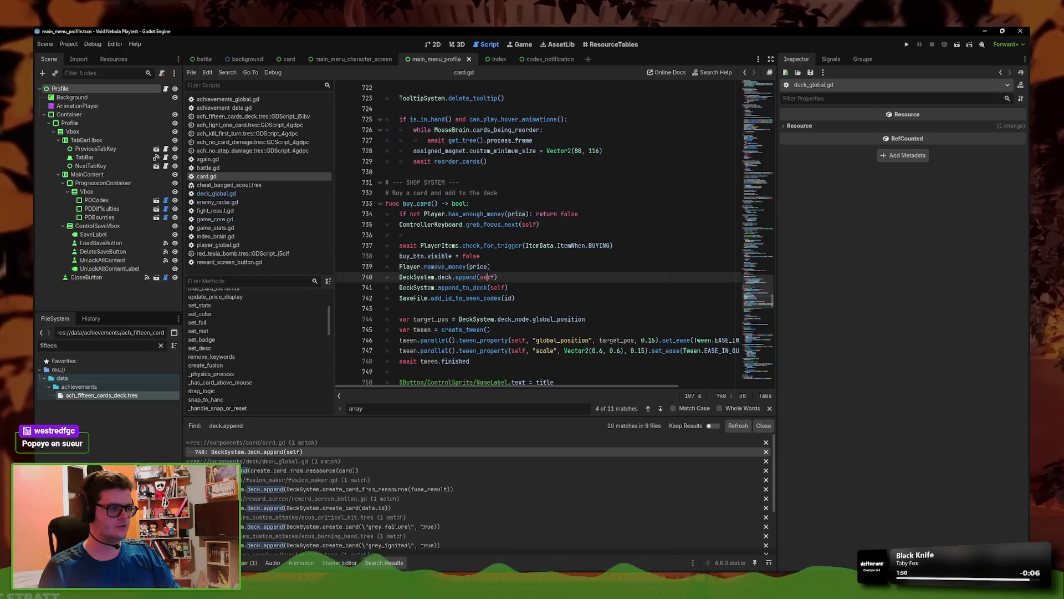
key(ctrl+shift+k)
drag(508, 277, 398, 278)
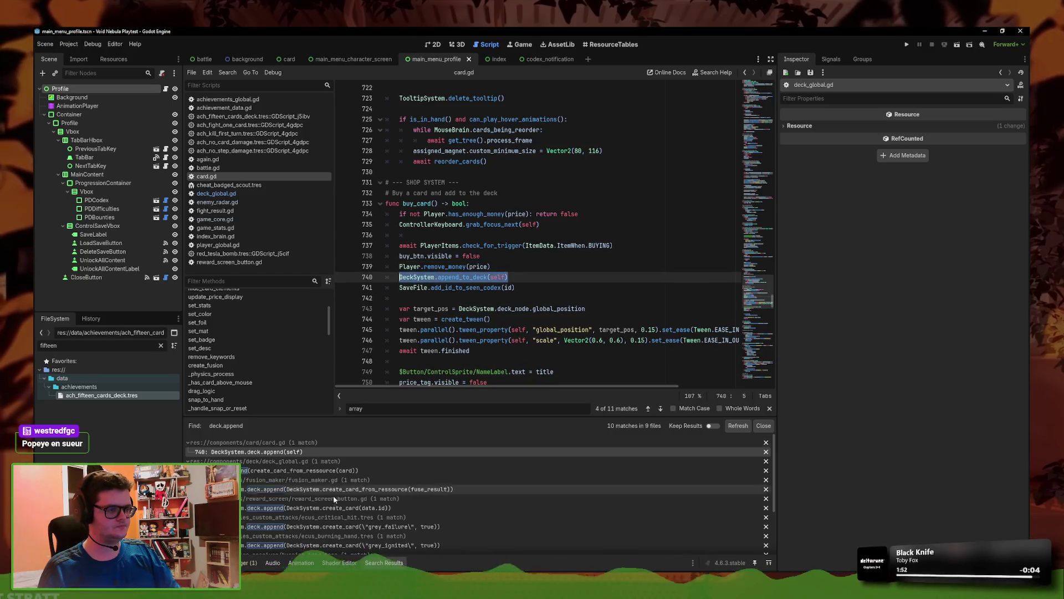
click(281, 452)
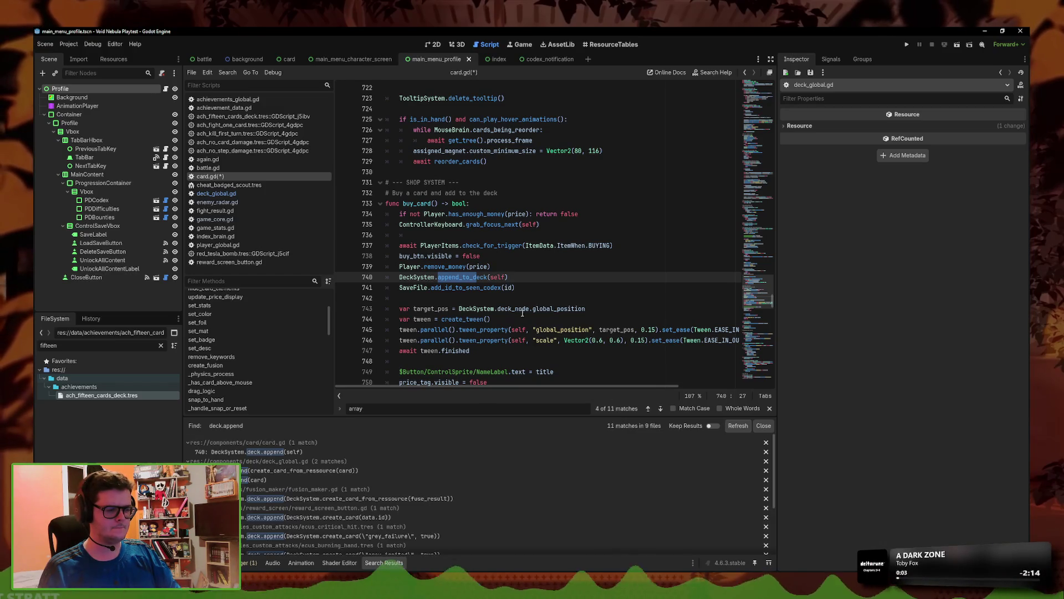
click(519, 309)
key(ctrl+s)
- Add an append_to_deck call without the DeckSystem prefix below line 126's deck.append in generate_deck
click(738, 426)
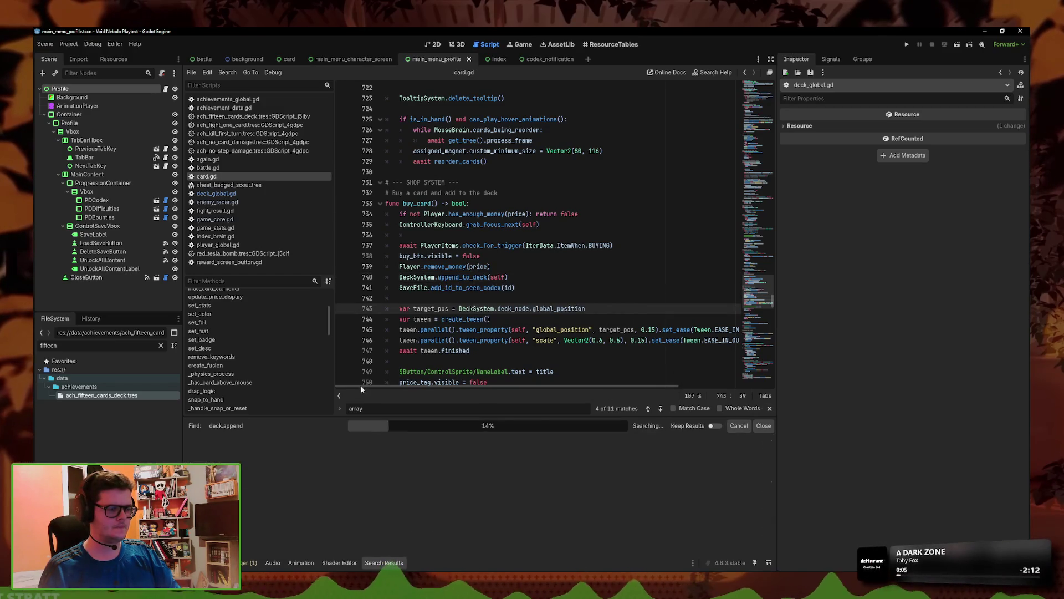
click(288, 452)
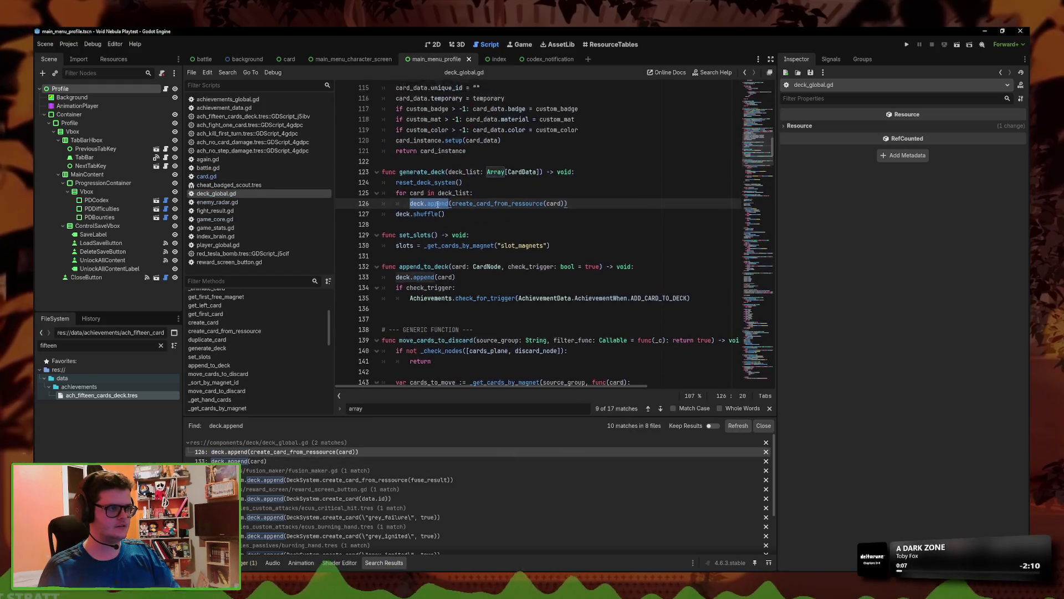
click(596, 268)
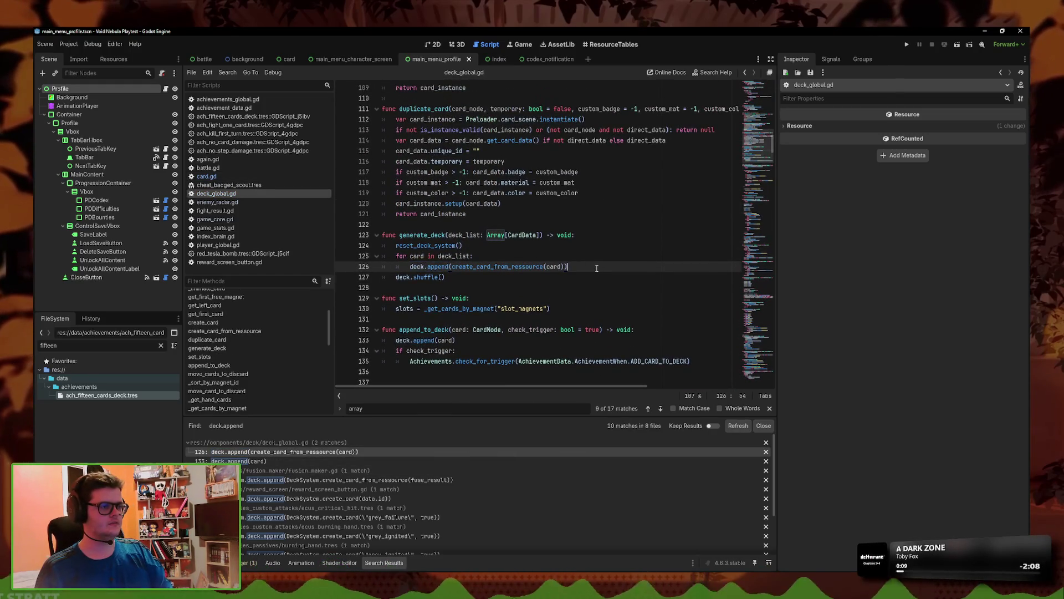
key(Return)
text(DeckSystem.append_to_deck(self))
click(450, 277)
key(ctrl+BackSpace)
key(ctrl+BackSpace)
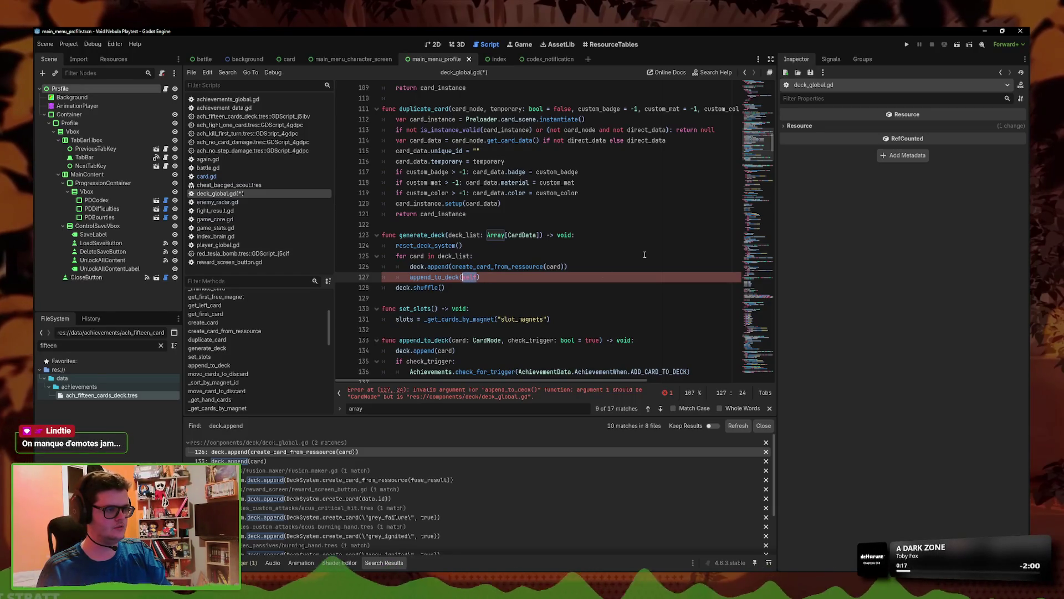
- Pass create_card_from_ressource(card) to append_to_deck, delete the old deck.append line, and save
drag(565, 266, 453, 267)
key(ctrl+c)
double_click(471, 277)
key(ctrl+v)
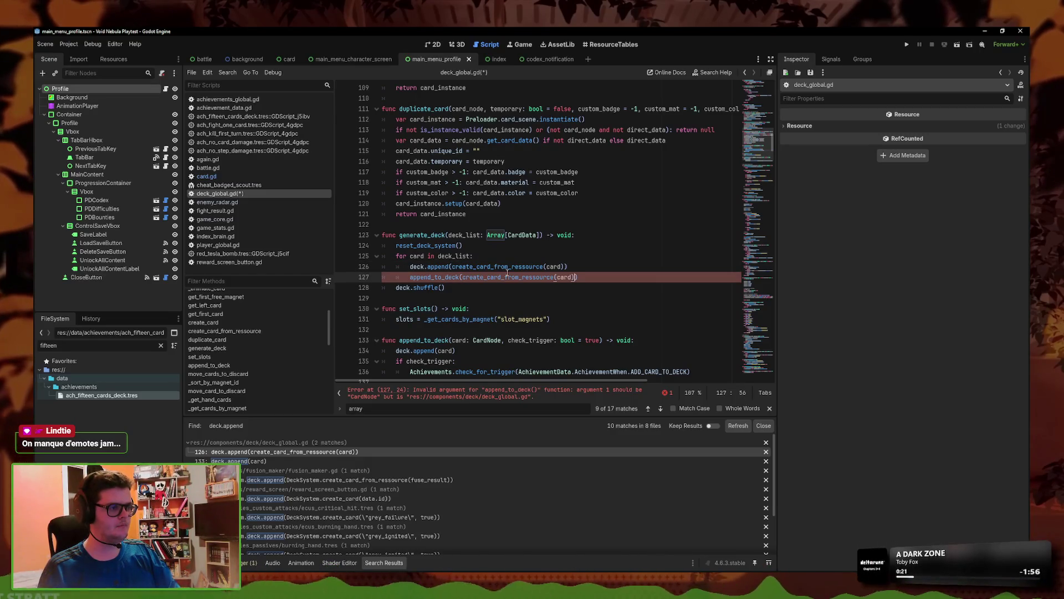
key(Up)
key(ctrl+shift+k)
key(ctrl+s)
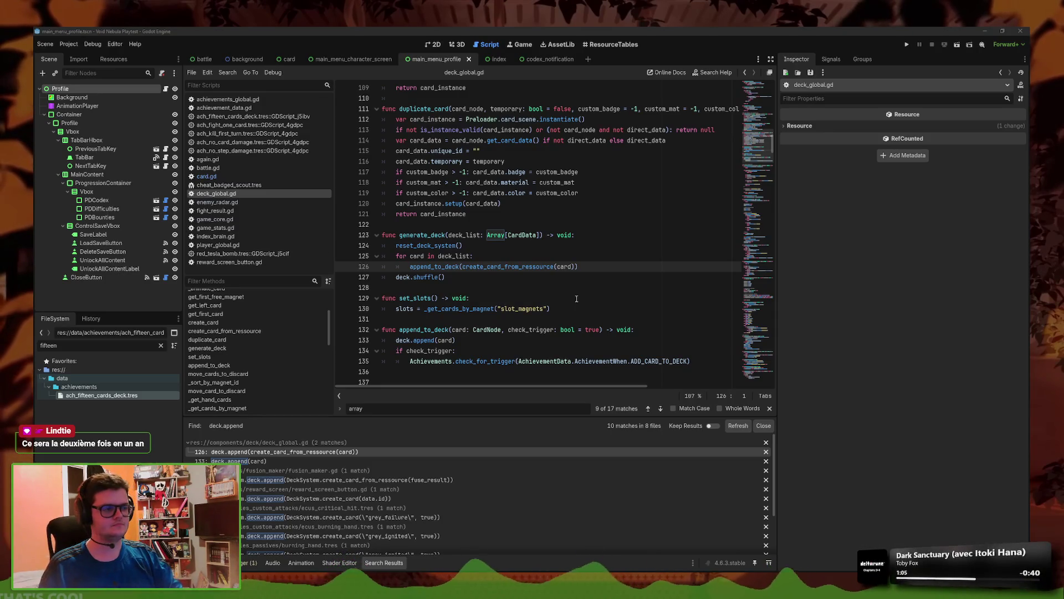
click(555, 286)
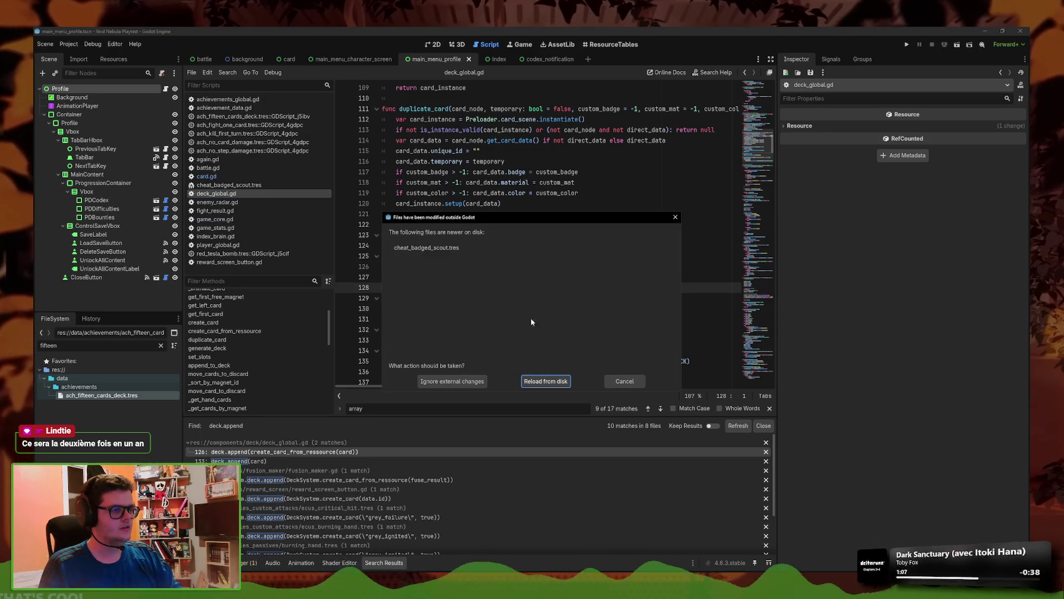
- Filter the FileSystem dock by 'badged' and select cheat_badged_scout.tres
click(624, 380)
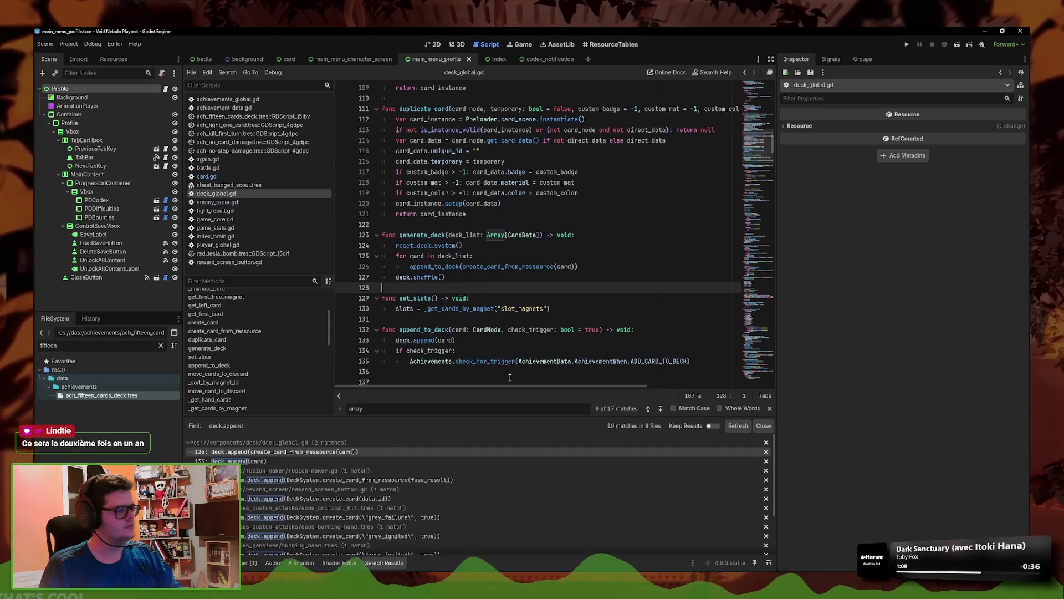
double_click(56, 345)
text(badged)
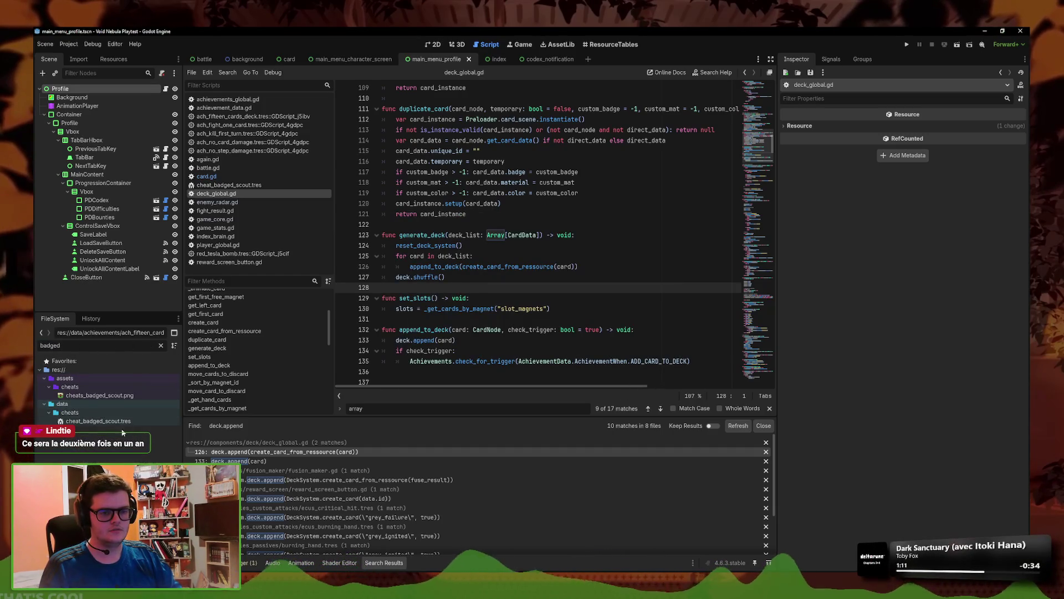
click(100, 421)
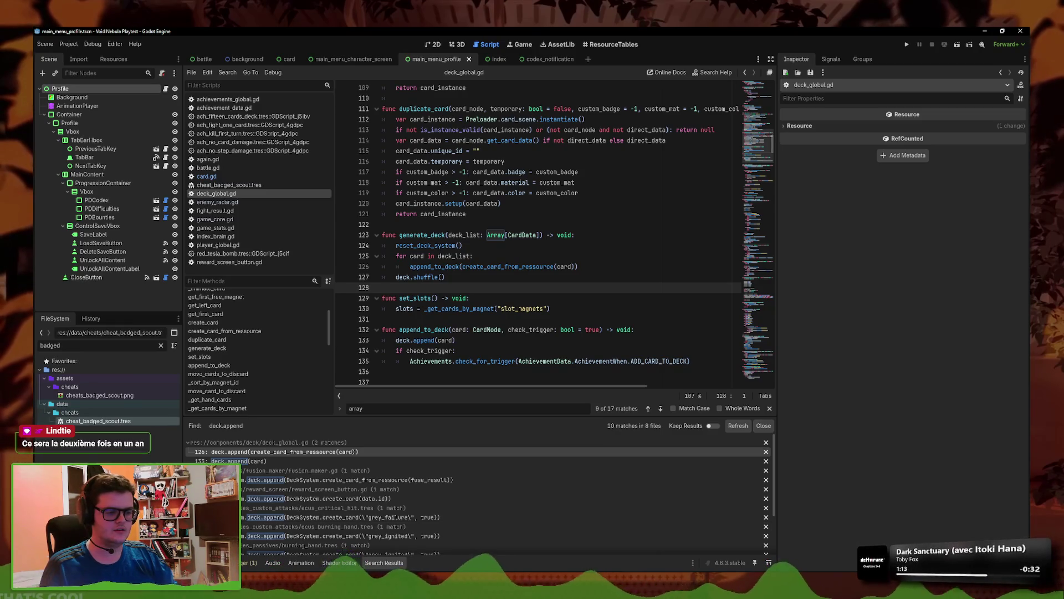
- Discard cheat_badged_scout.tres's changes in GitHub Desktop and dismiss Godot's modified-files warning
key(alt+Tab)
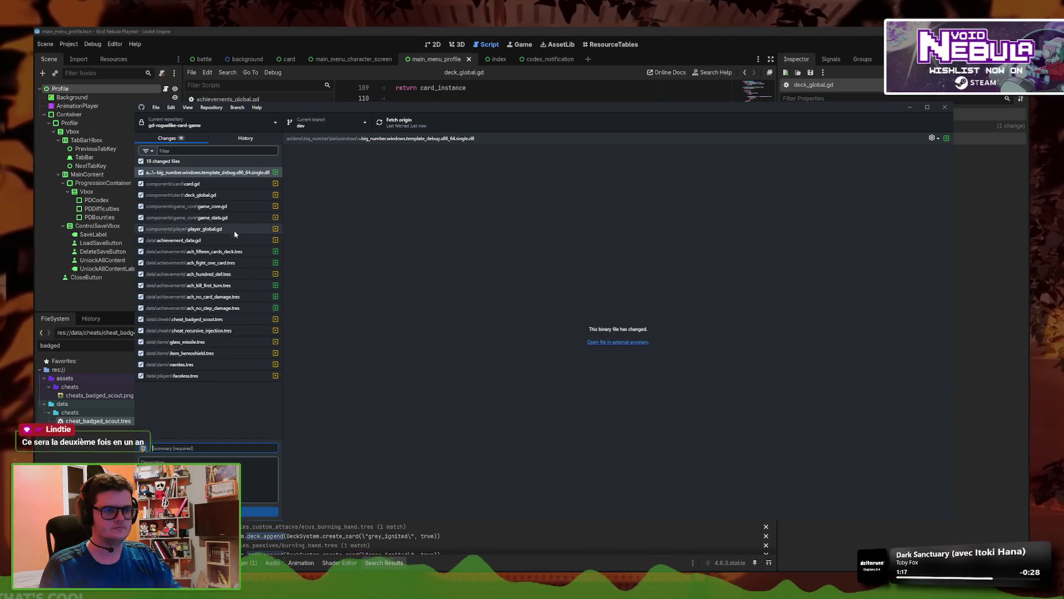
click(216, 322)
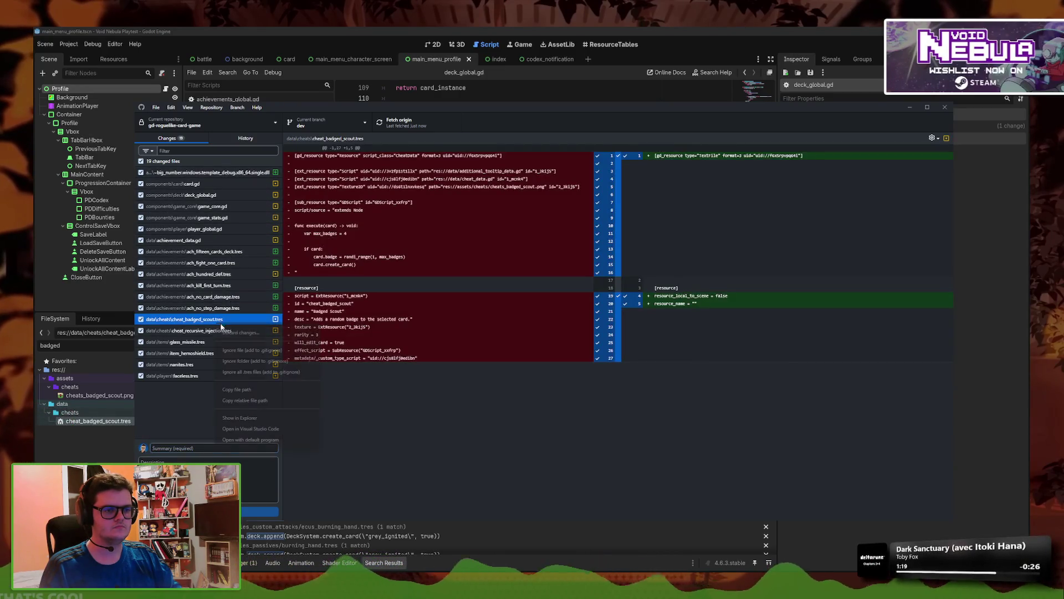
right_click(217, 321)
click(234, 334)
click(543, 351)
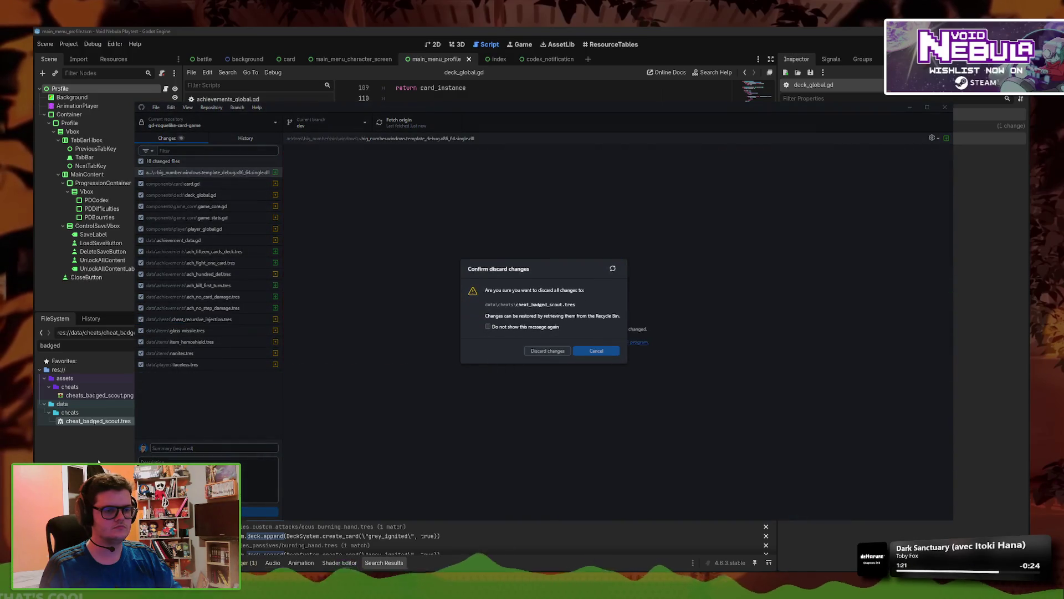
click(502, 381)
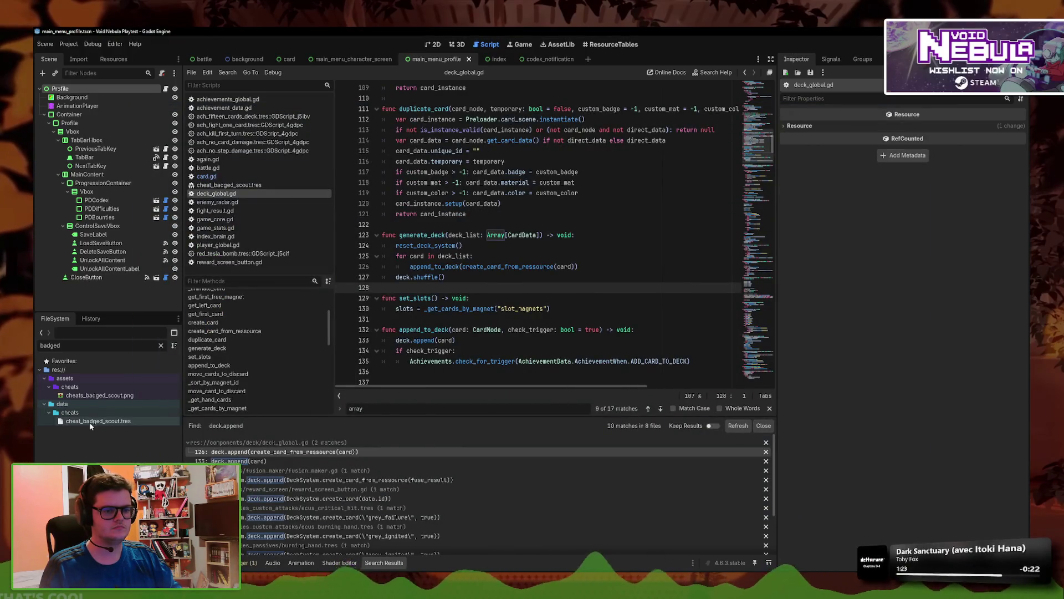
- Refresh the deck.append search results and jump to the line 133 match in deck_global.gd
drag(471, 298, 544, 304)
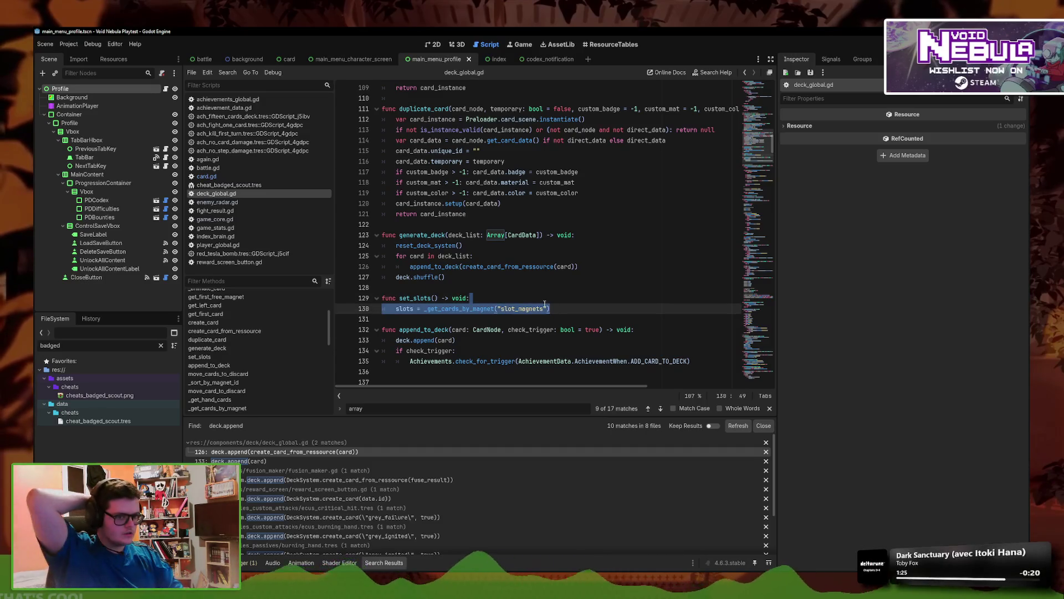
click(475, 315)
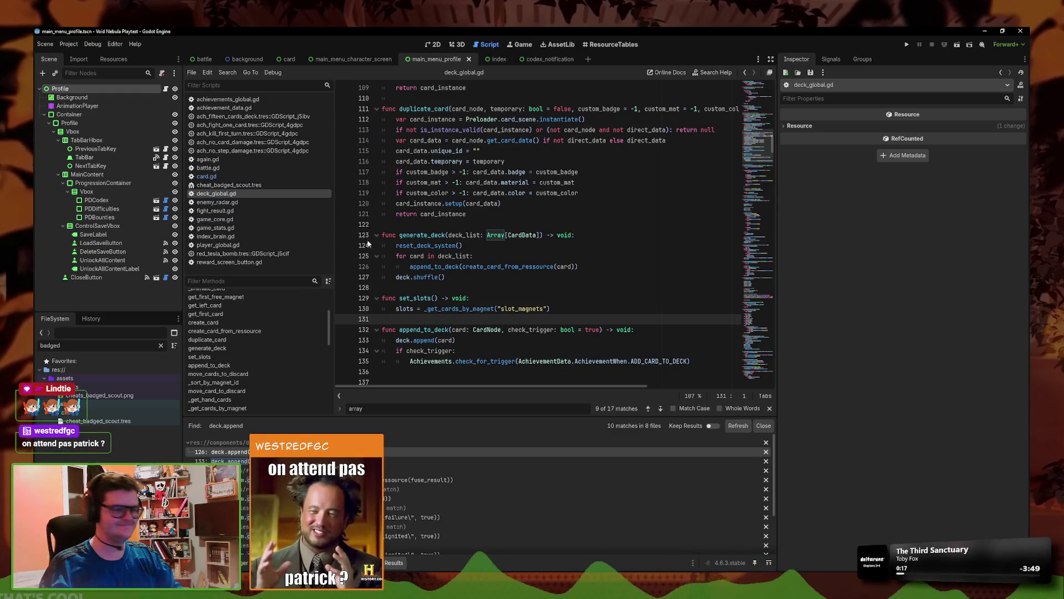
mouse_move(459, 267)
mouse_down()
mouse_move(430, 266)
mouse_move(460, 268)
mouse_up()
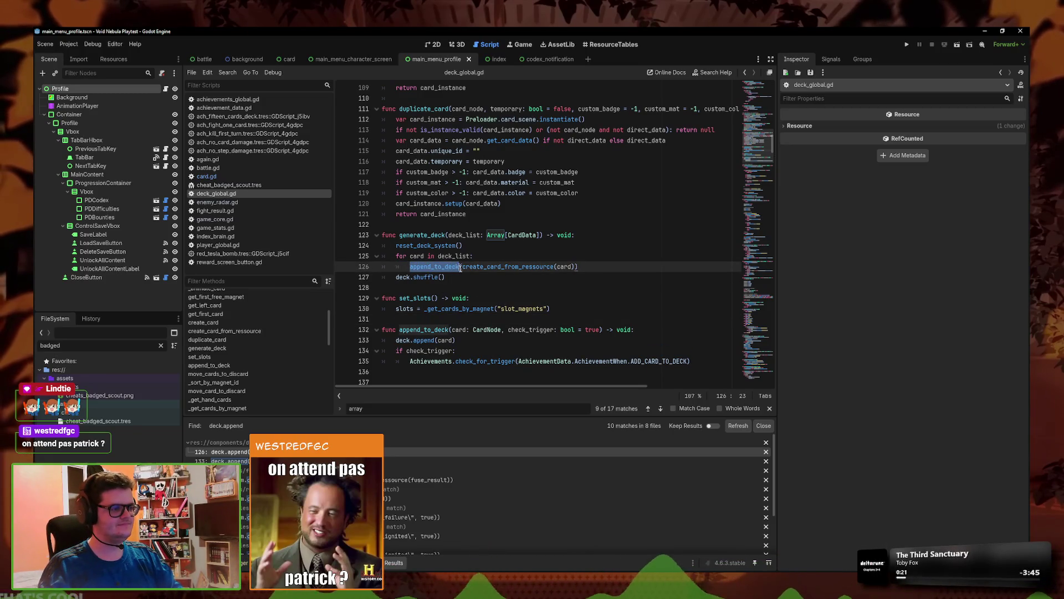
click(738, 425)
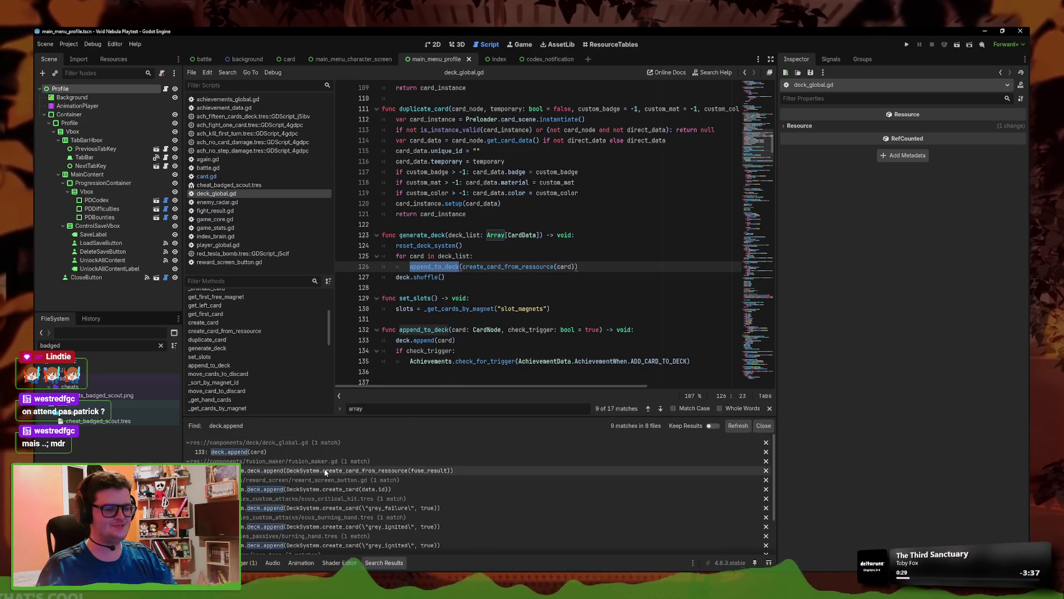
click(340, 453)
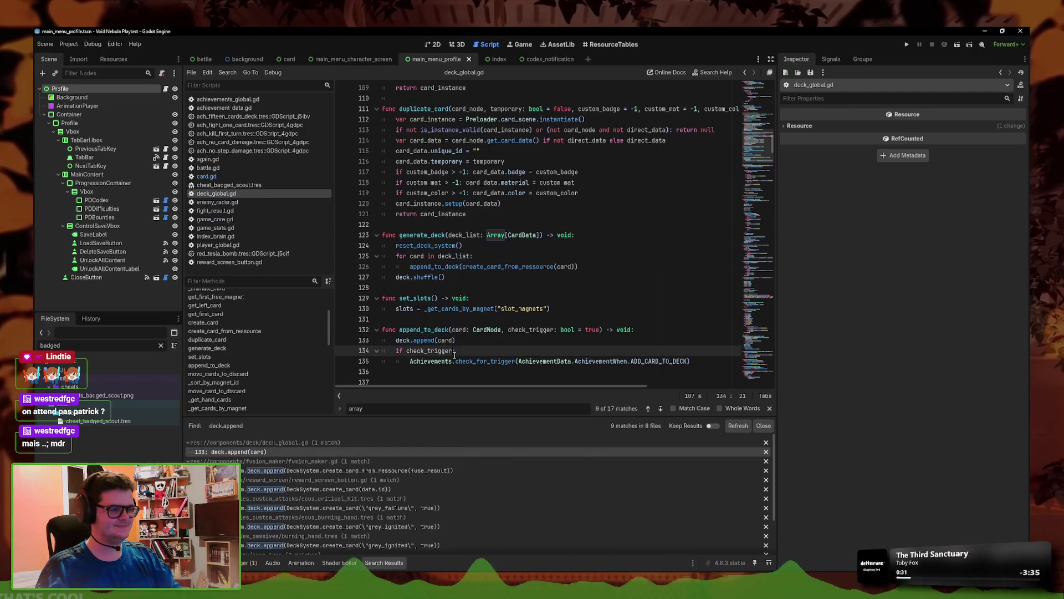
- Replace deck.append with append_to_deck on line 96 of fusion_maker.gd
click(296, 470)
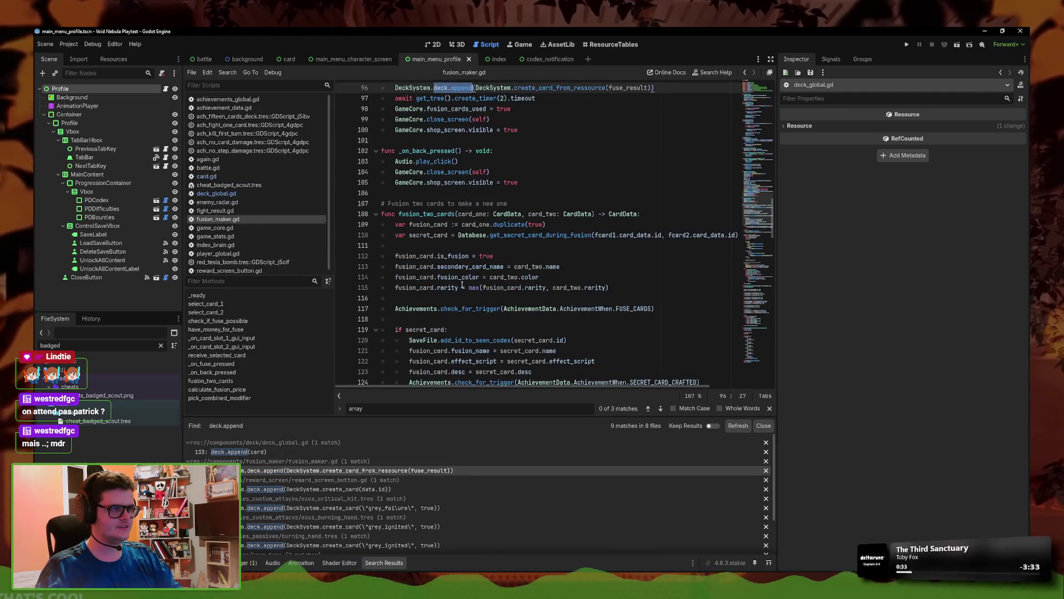
scroll(462, 285, up, 4)
key(End)
scroll(451, 321, up, 2)
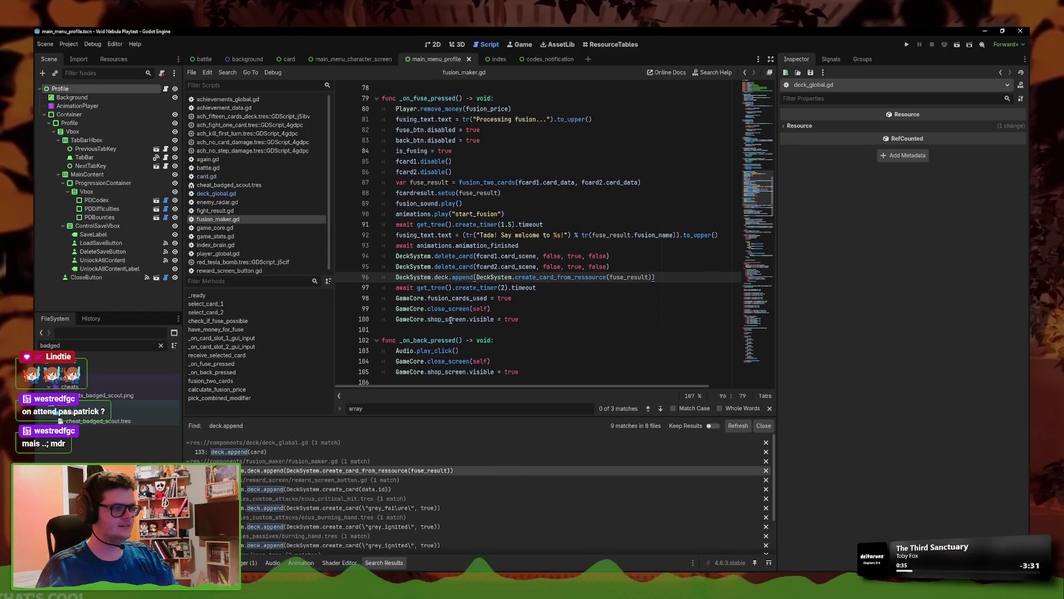
drag(474, 277, 435, 277)
text(append_to_deck)
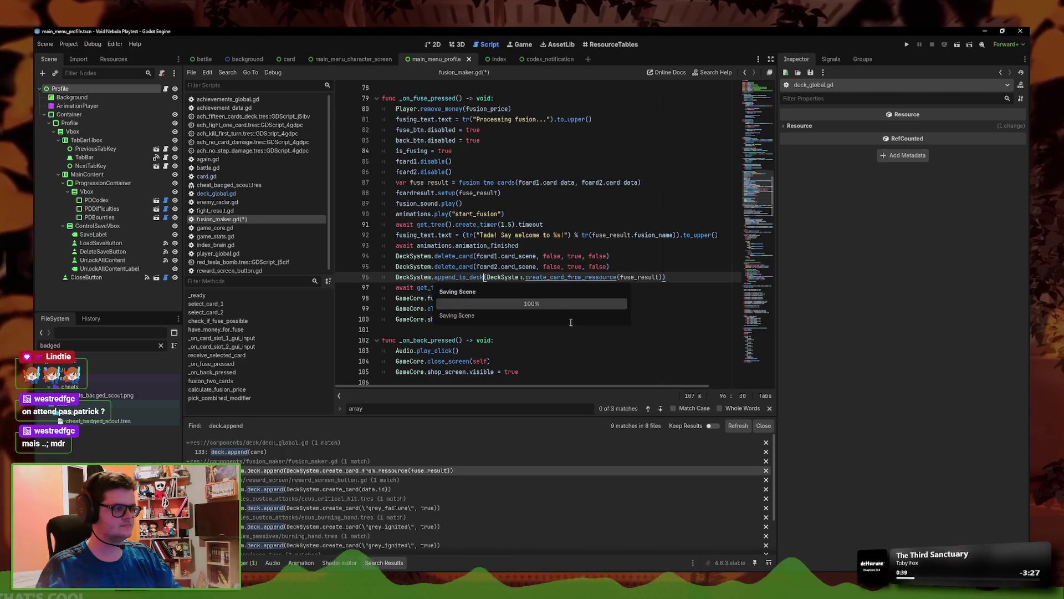
scroll(542, 320, up, 1)
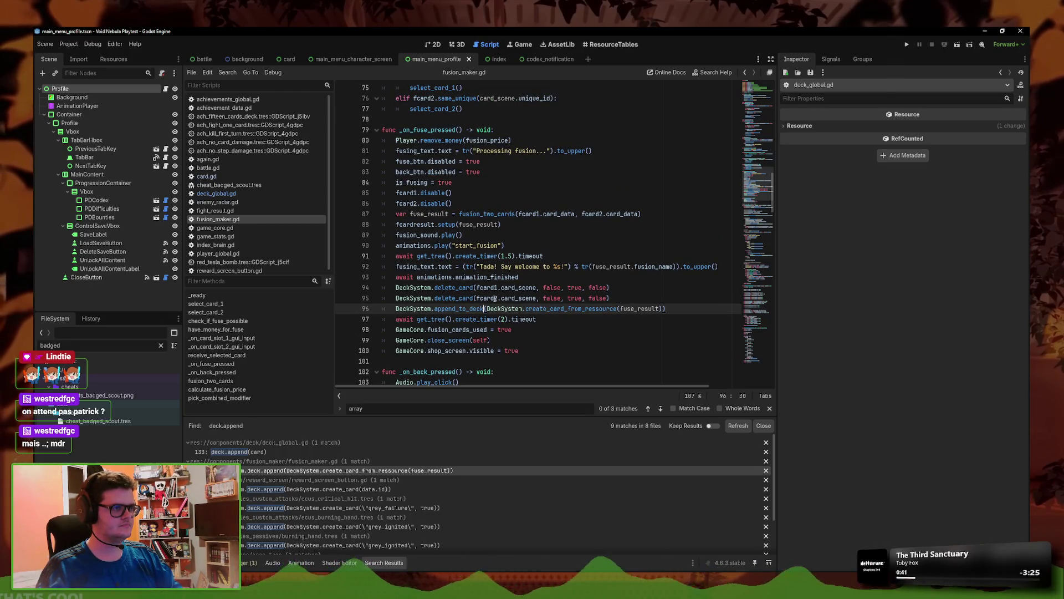
scroll(495, 300, down, 1)
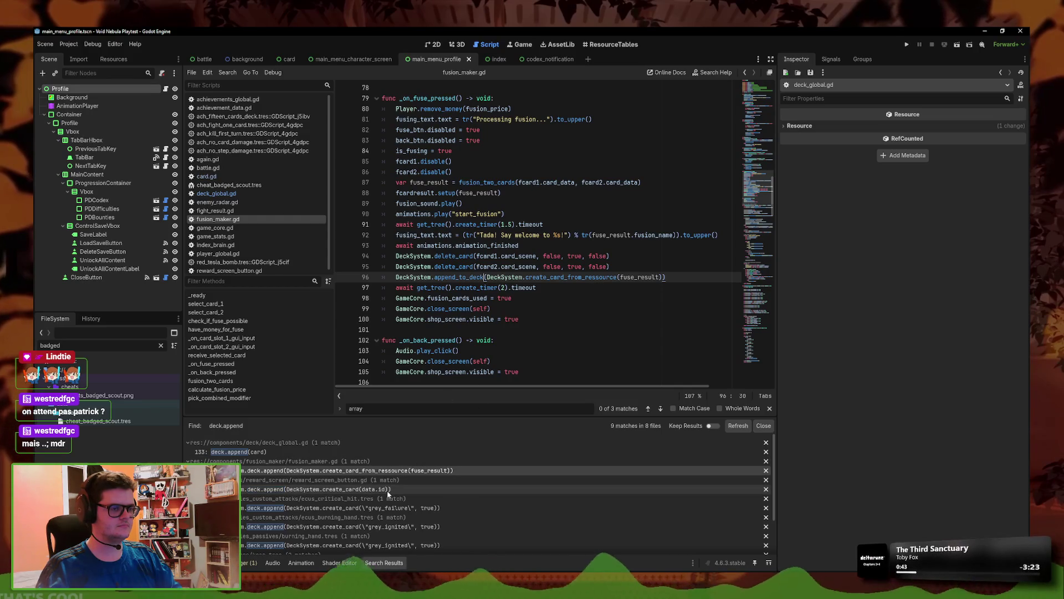
- Replace deck.append with append_to_deck on line 43 of reward_screen_button.gd
click(389, 489)
scroll(489, 216, up, 3)
click(488, 204)
drag(489, 215, 448, 214)
scroll(491, 297, up, 1)
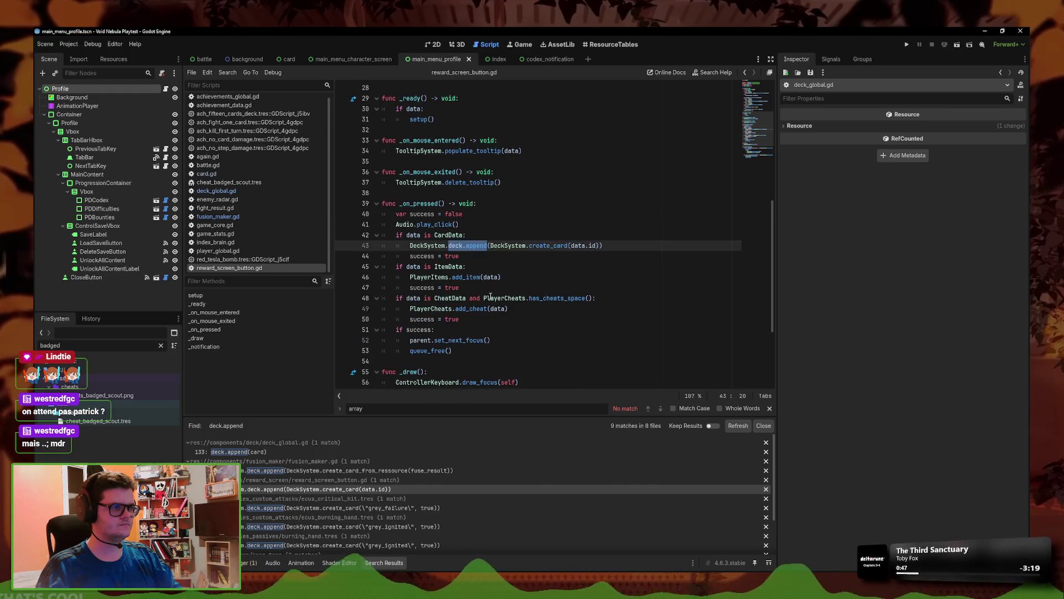
text(append_to_deck)
scroll(490, 297, up, 1)
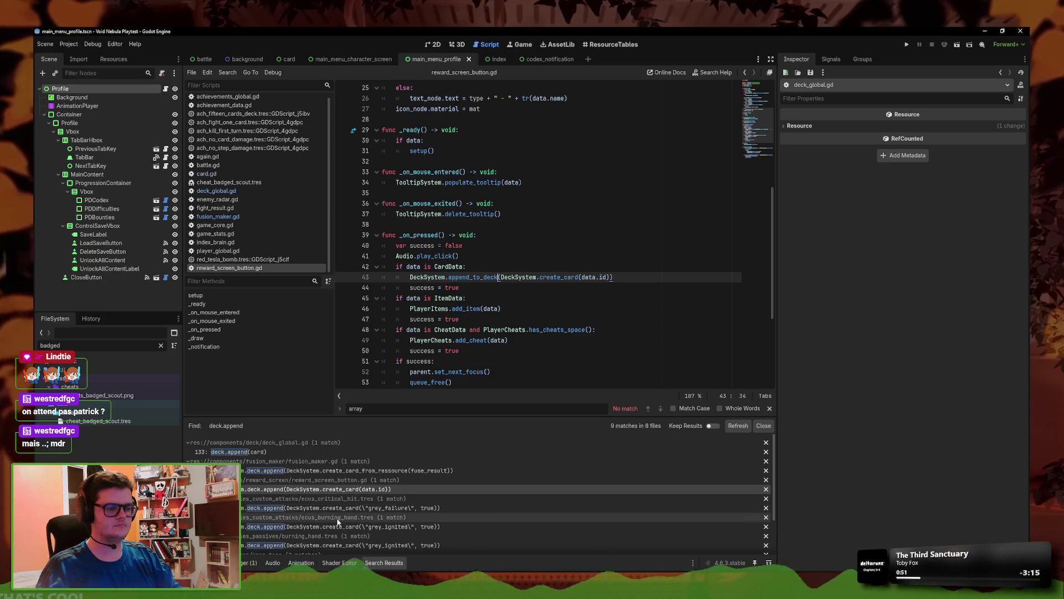
click(366, 509)
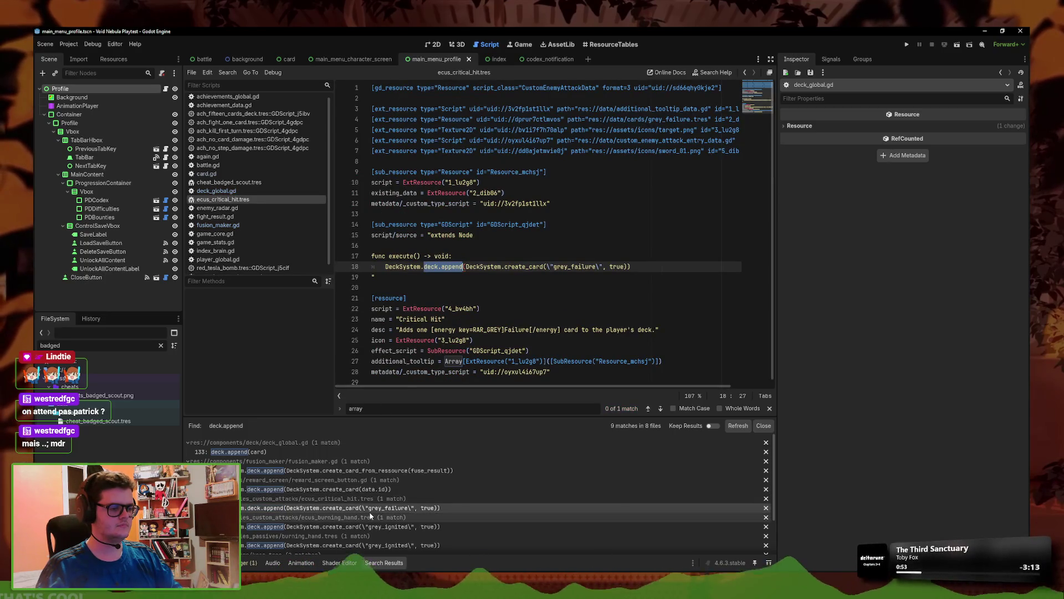
- Close all scripts, then switch the Critical Hit effect script's deck.append to append_to_deck and save
scroll(438, 494, down, 1)
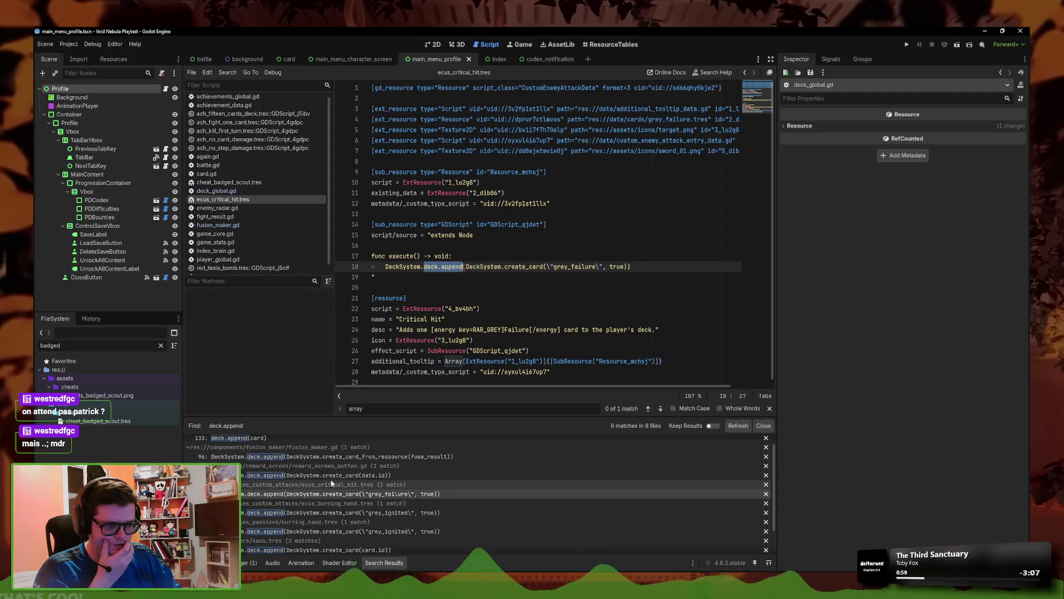
double_click(50, 345)
text(critical)
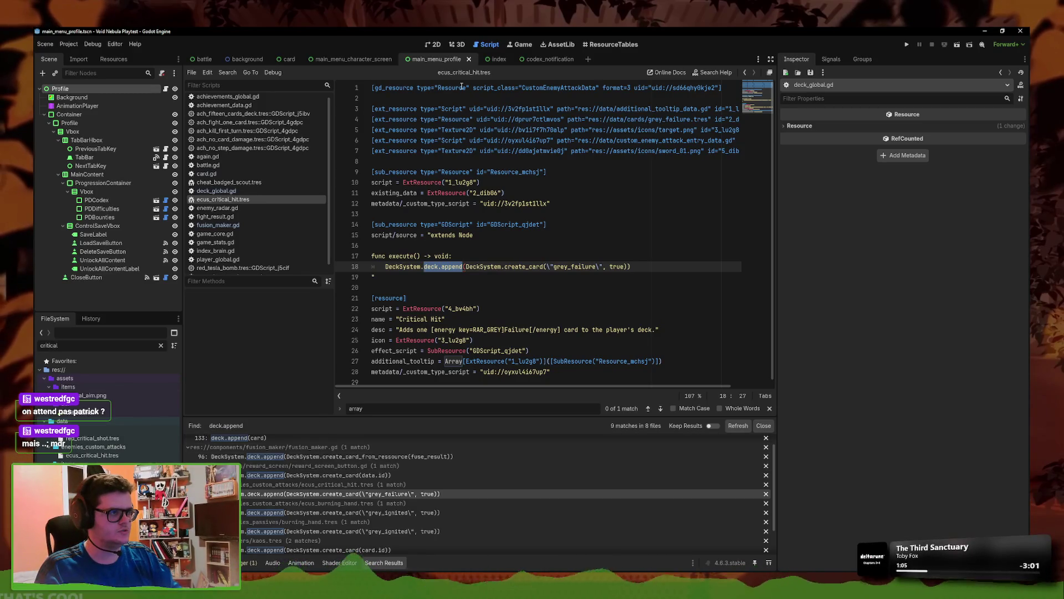
right_click(267, 192)
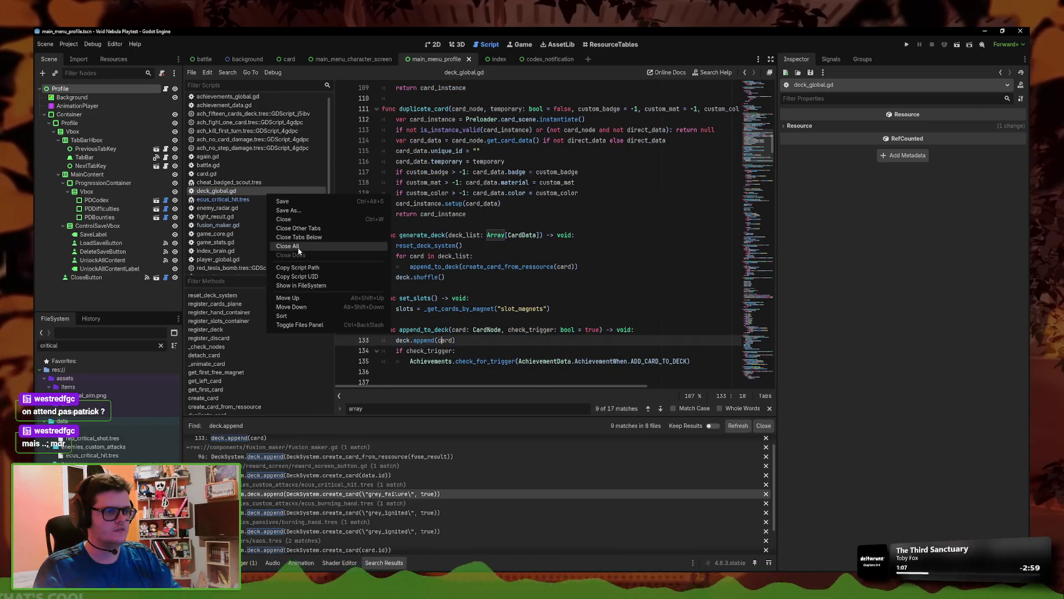
click(297, 250)
click(92, 455)
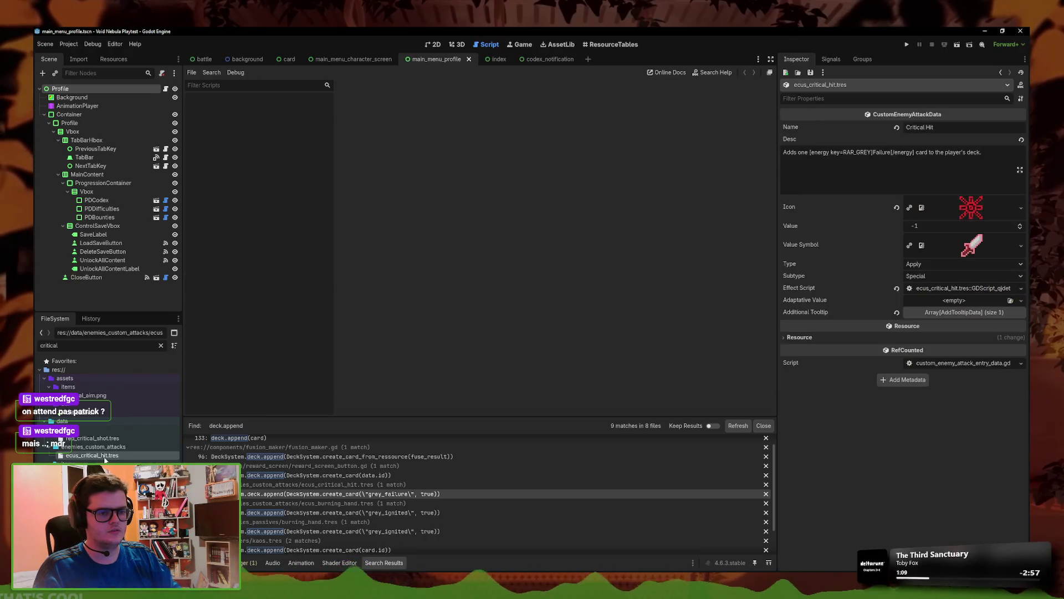
click(983, 290)
click(472, 121)
drag(473, 120, 435, 120)
text(append_to_deck)
key(ctrl+s)
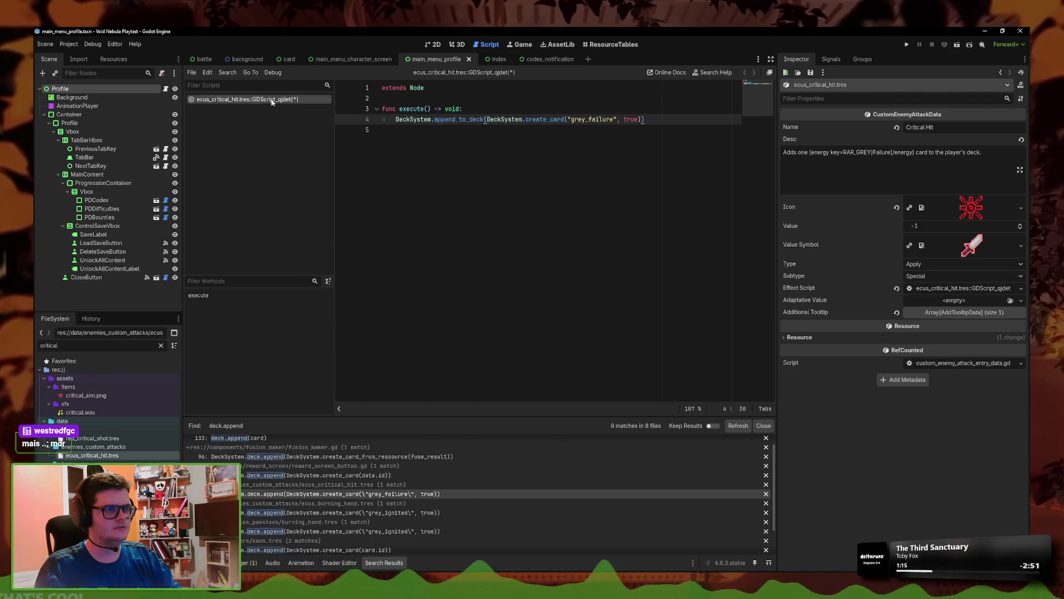
- Replace deck.append with append_to_deck in the Burning Hand effect script and save it
double_click(78, 345)
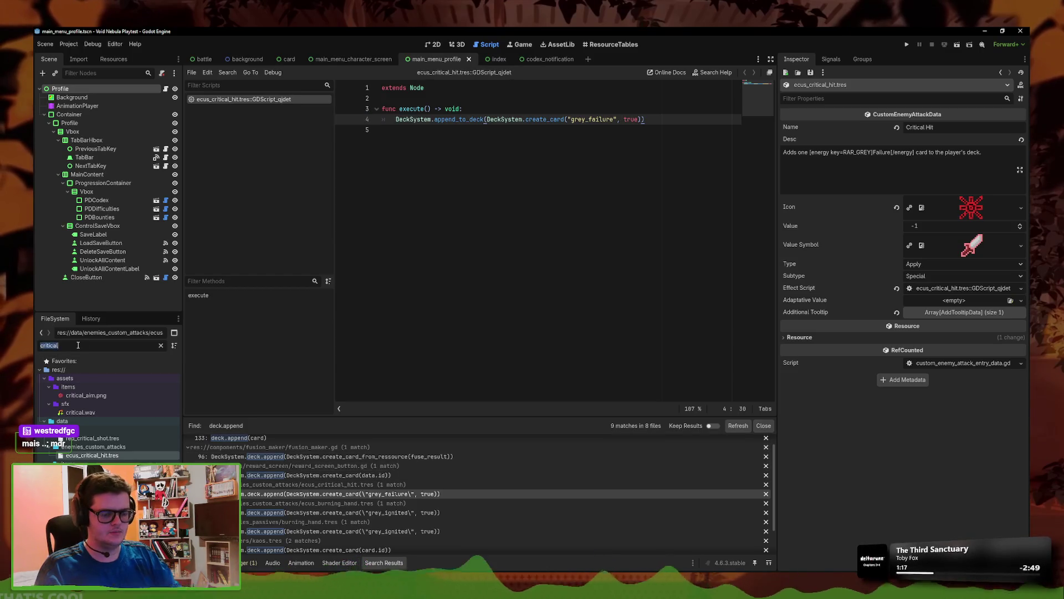
text(burning)
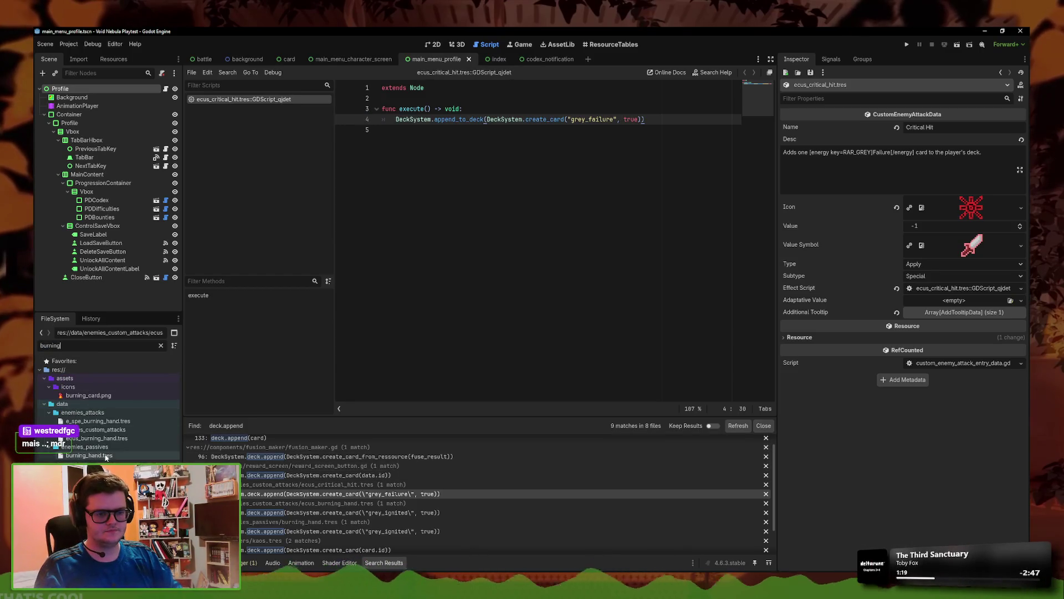
click(89, 455)
click(333, 531)
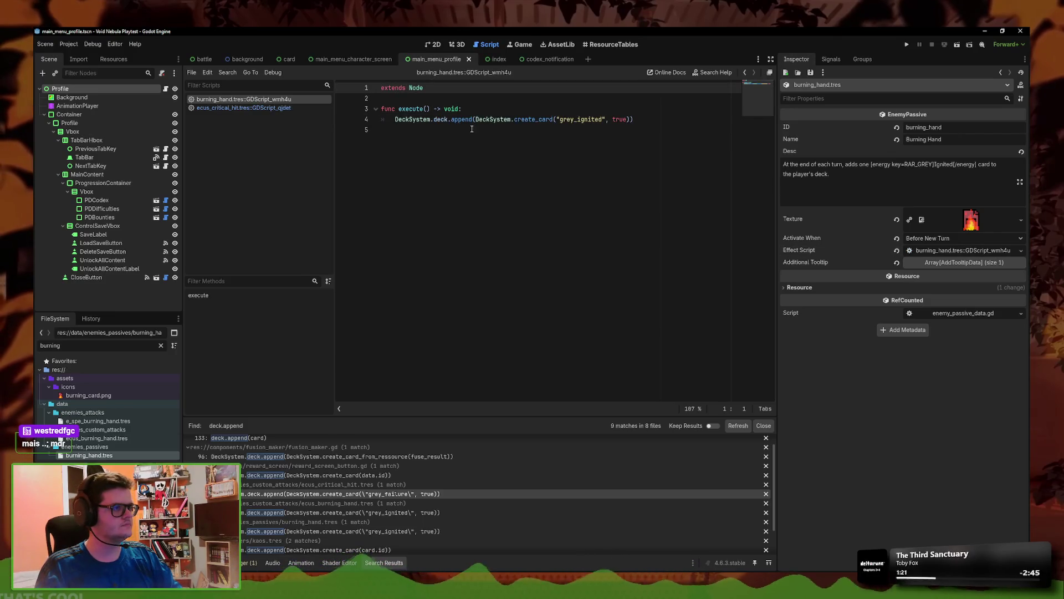
double_click(451, 119)
drag(472, 119, 434, 119)
text(append_to_deck)
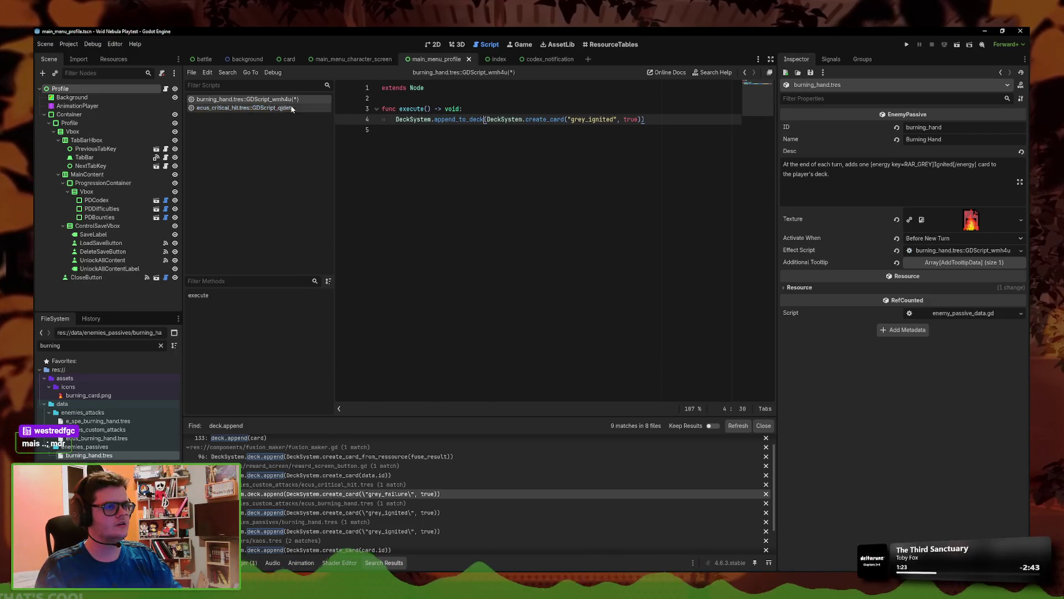
right_click(293, 102)
click(304, 108)
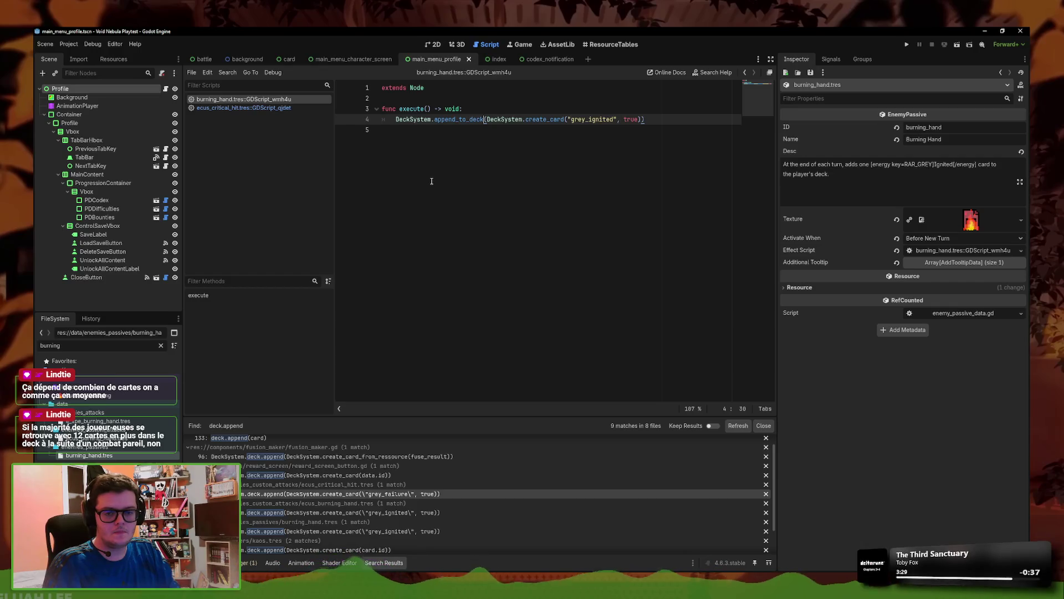
- Pass false as check_trigger in the Burning Hand and Critical Hit append_to_deck calls, saving both
click(645, 120)
text(, false)
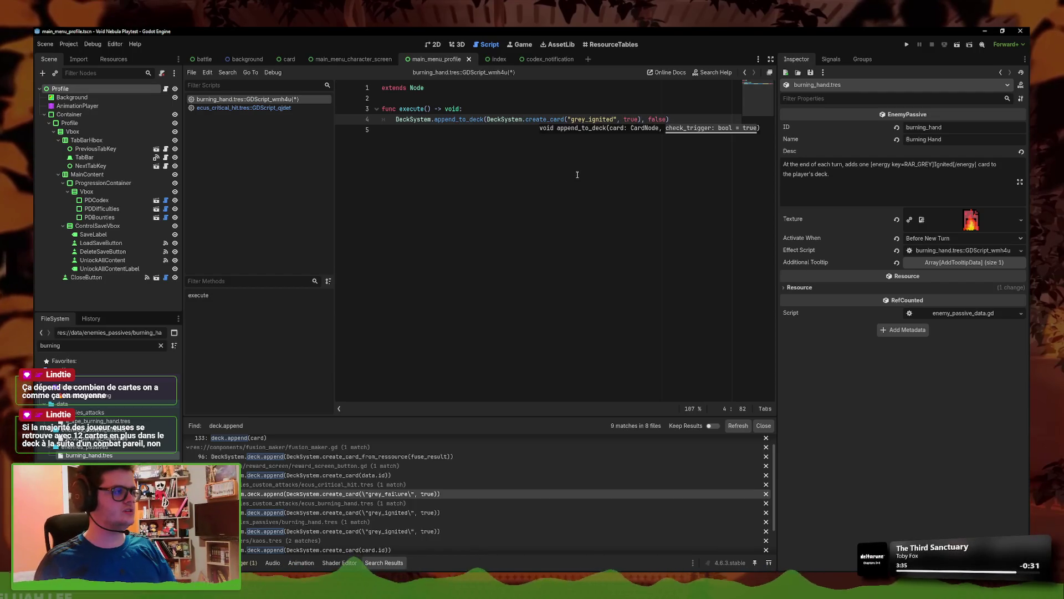
right_click(260, 100)
click(293, 132)
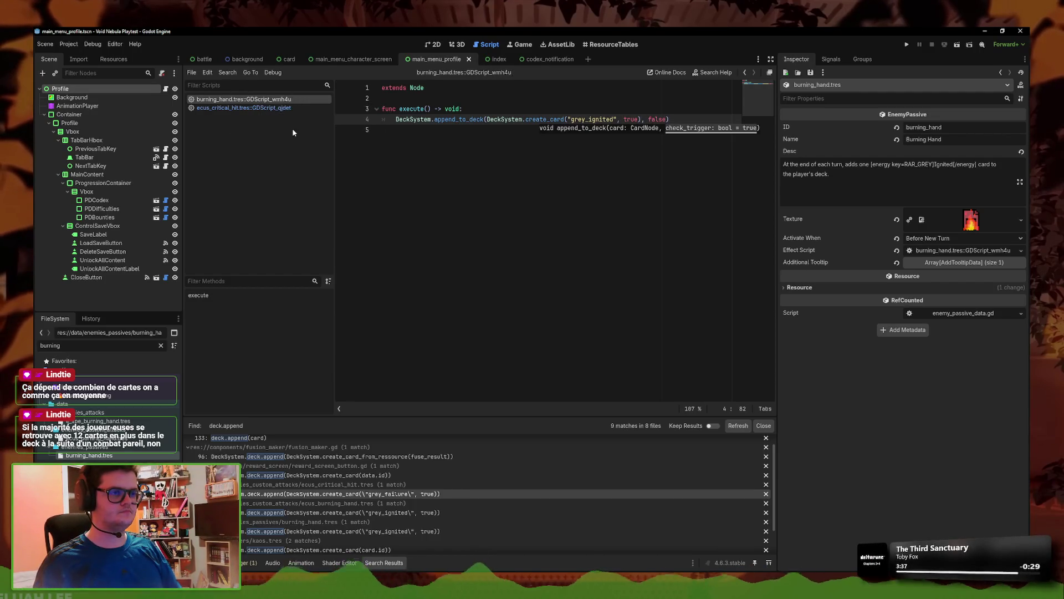
click(243, 108)
click(641, 120)
text(, false)
right_click(293, 109)
click(304, 118)
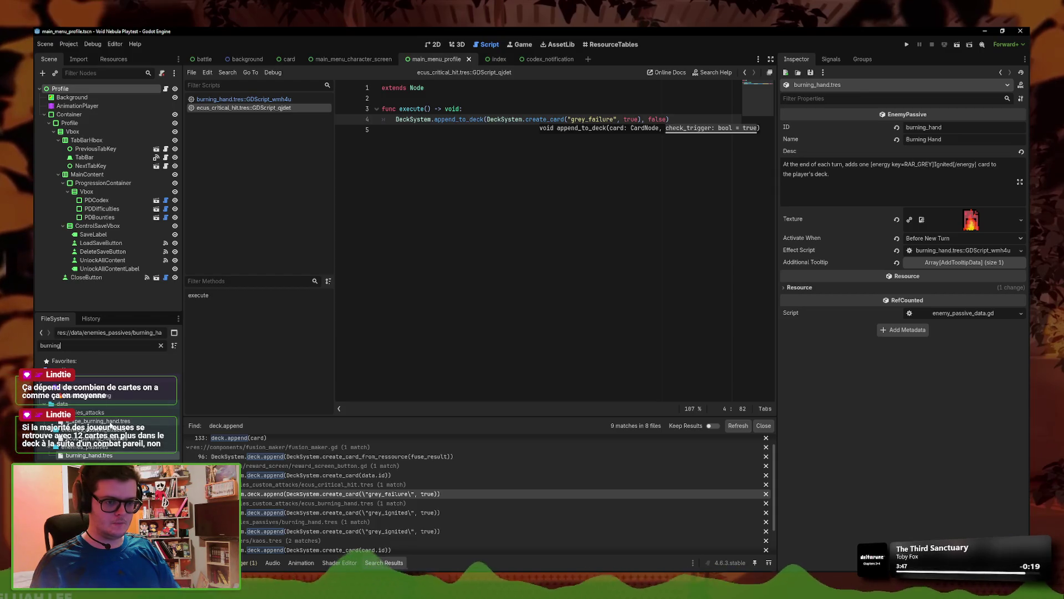
- Change ecus_burning_hand's deck.append to append_to_deck with false, then refresh the deck.append search
double_click(103, 421)
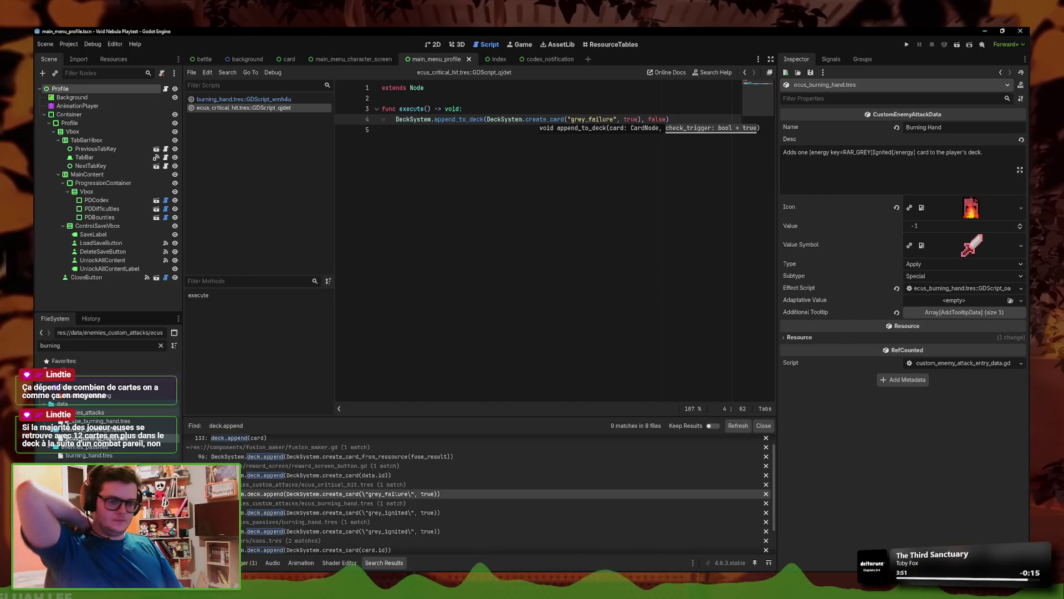
double_click(102, 421)
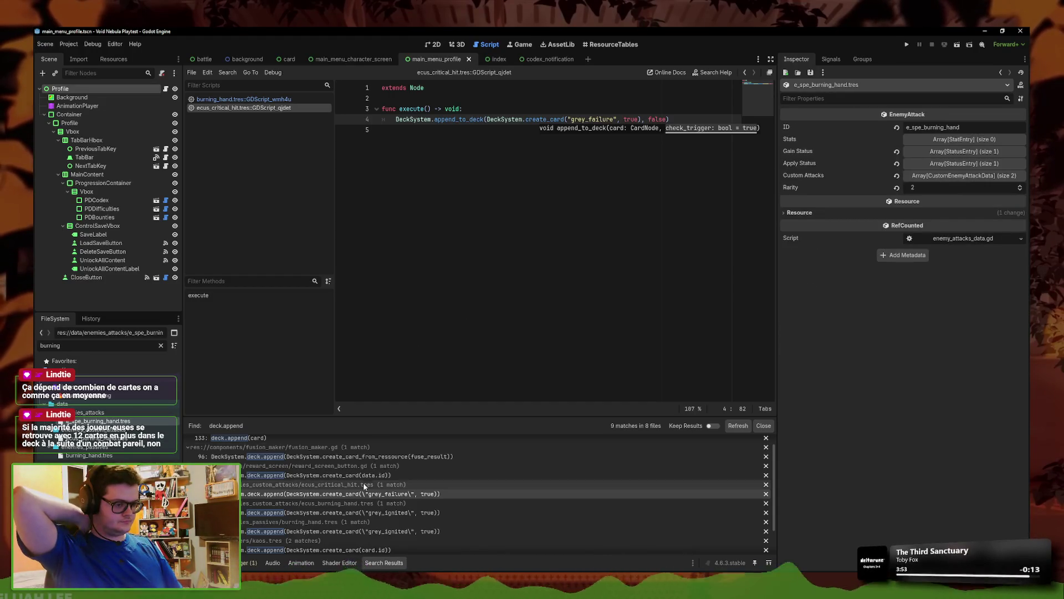
double_click(116, 459)
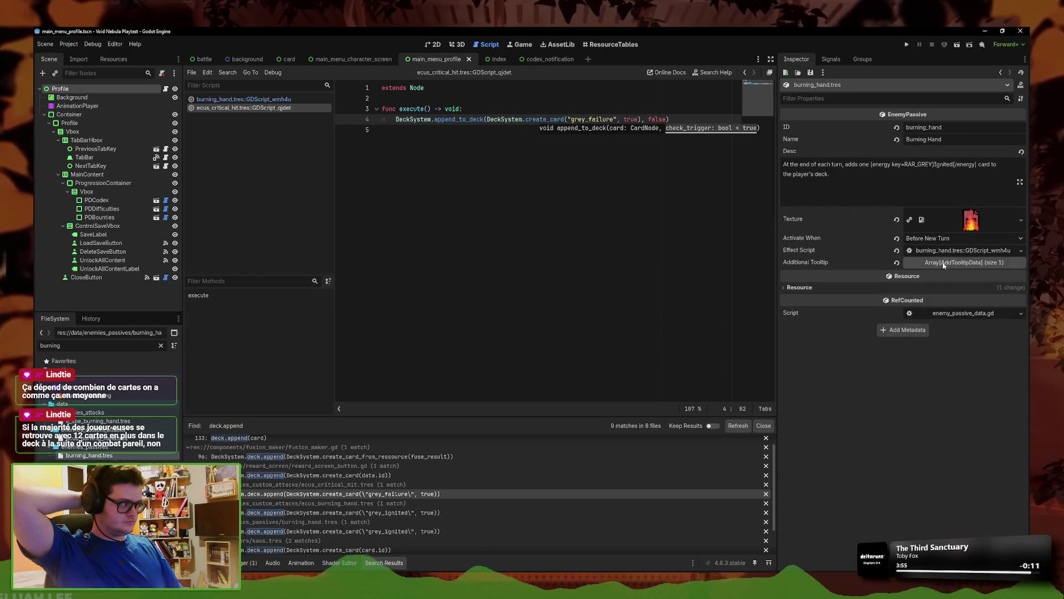
click(963, 250)
click(744, 73)
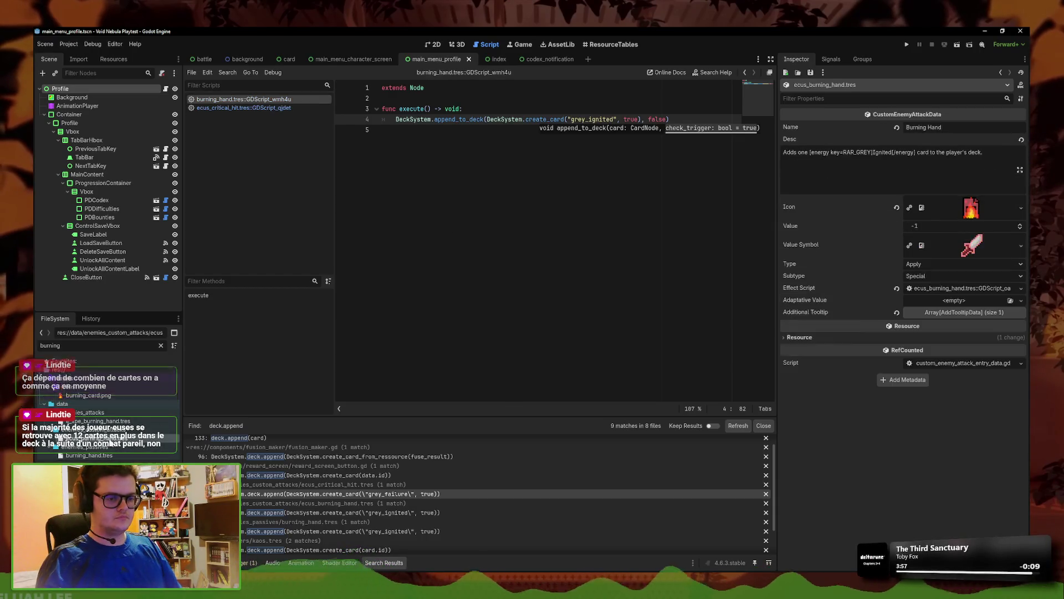
drag(475, 119, 434, 119)
text(append_to_deck)
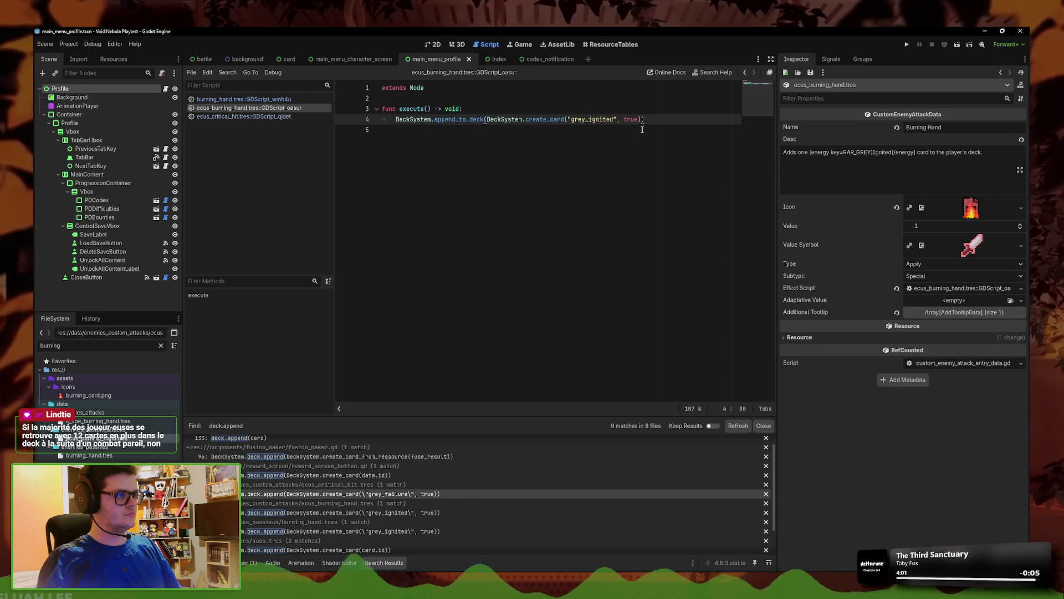
text())
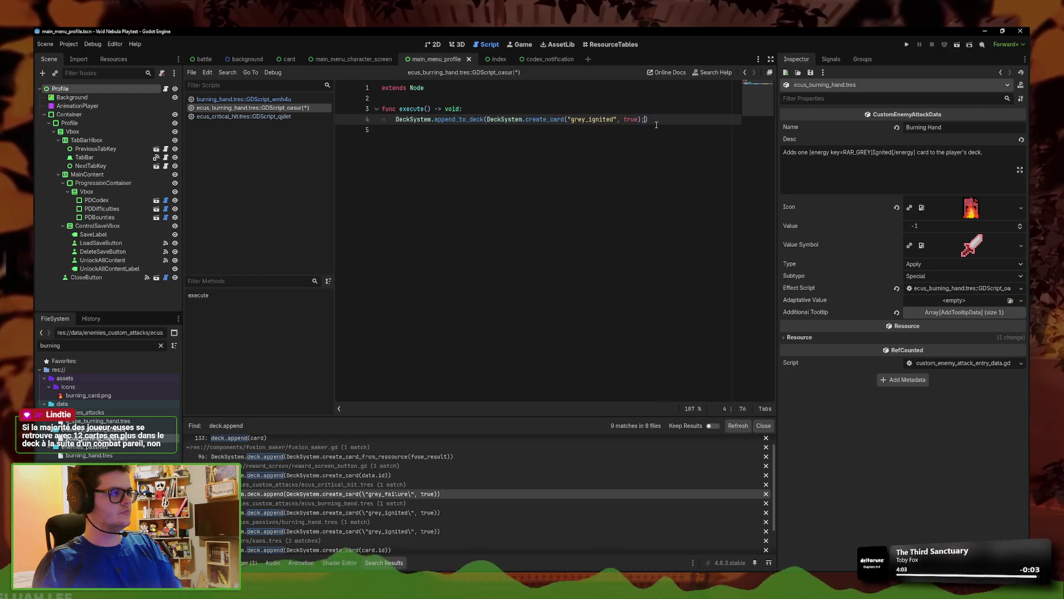
text( false)
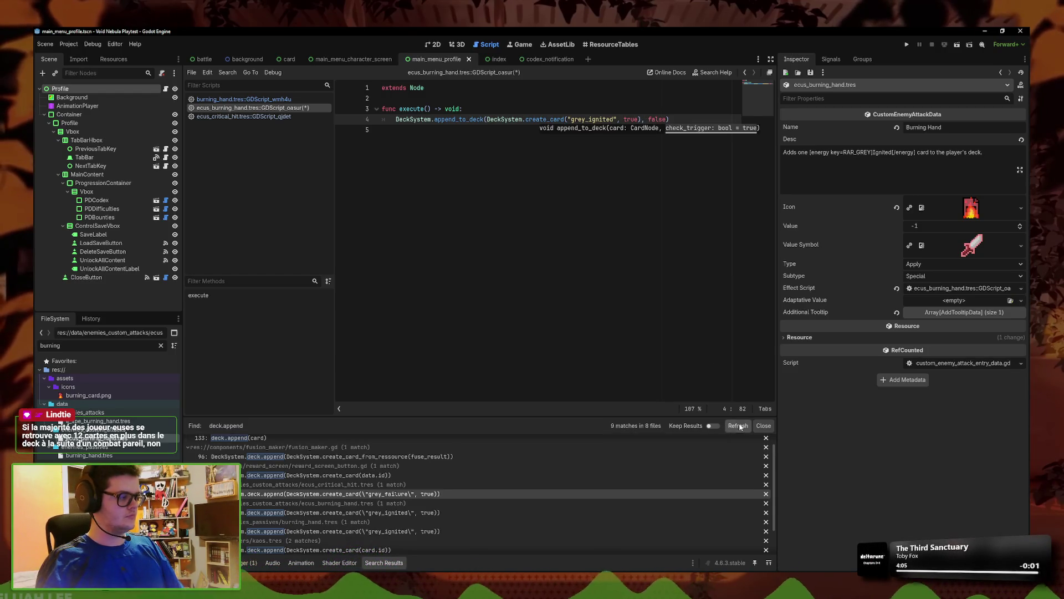
click(740, 426)
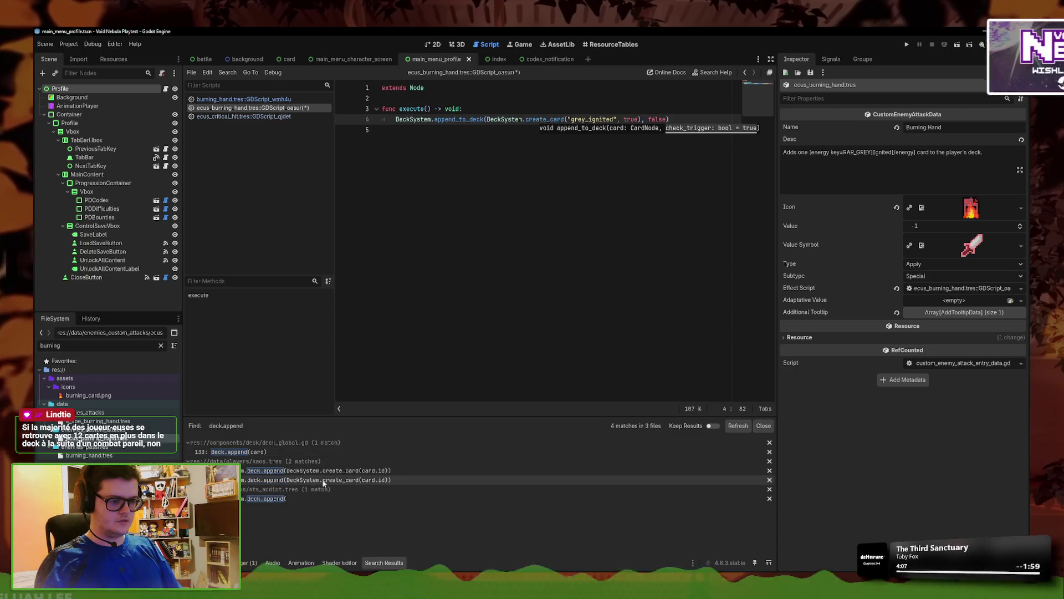
- Filter the FileSystem for 'kaos' and open the Kaos character's start script
double_click(50, 346)
text(kaos)
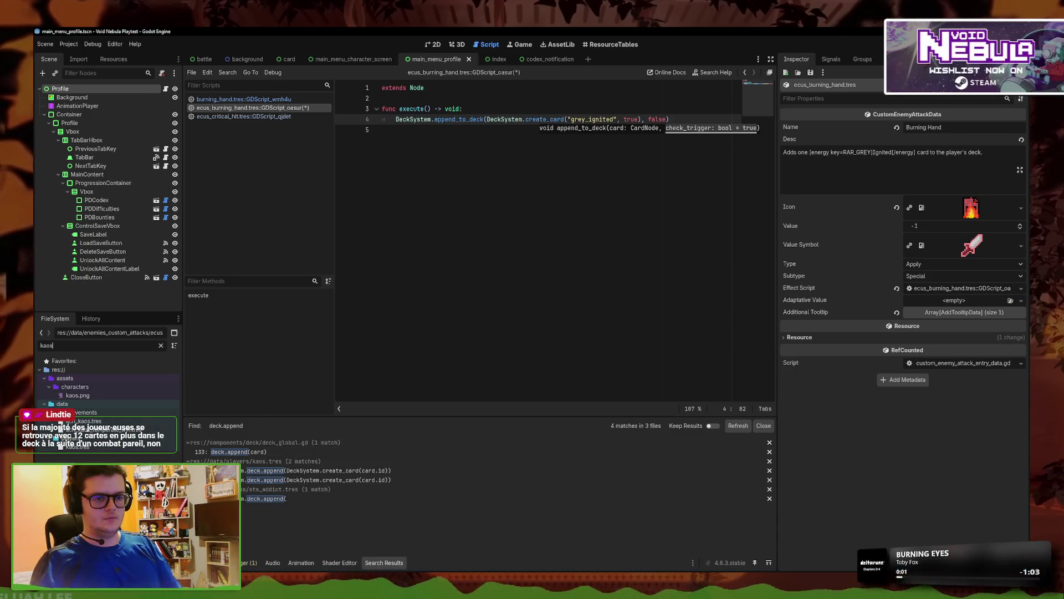
click(89, 421)
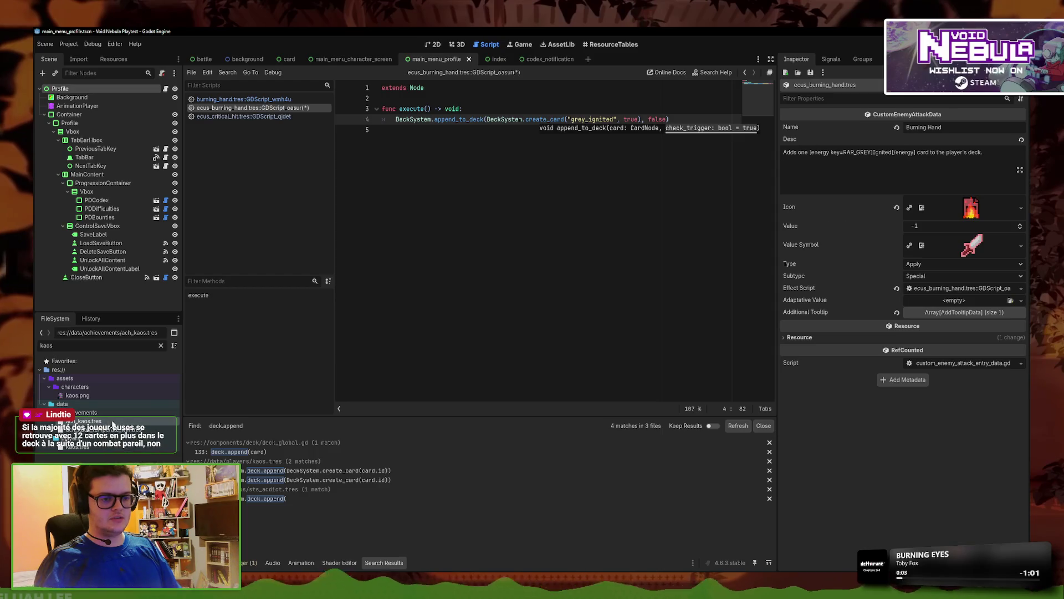
click(975, 214)
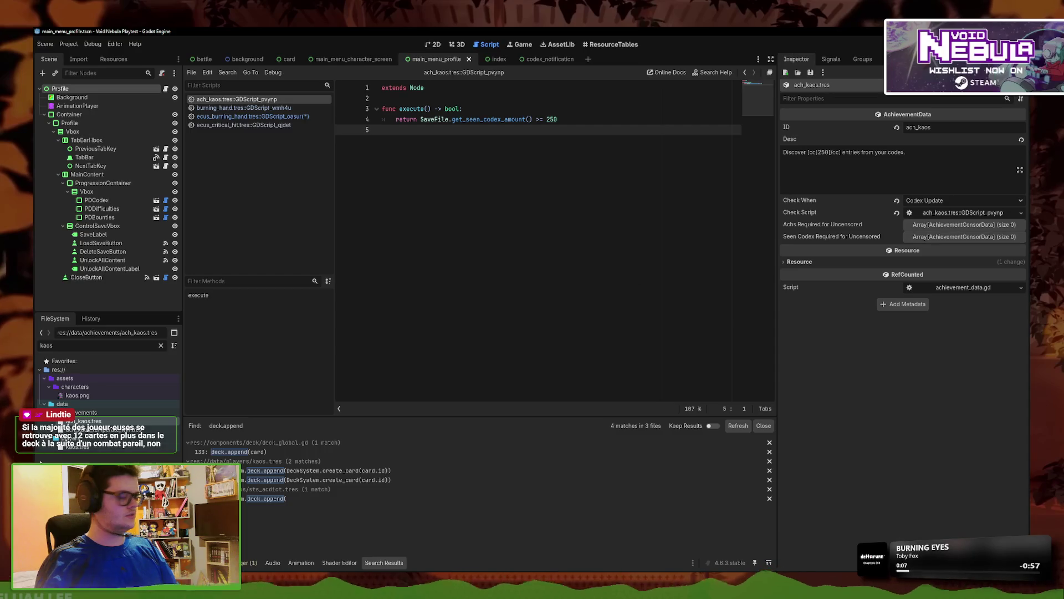
click(996, 72)
click(980, 347)
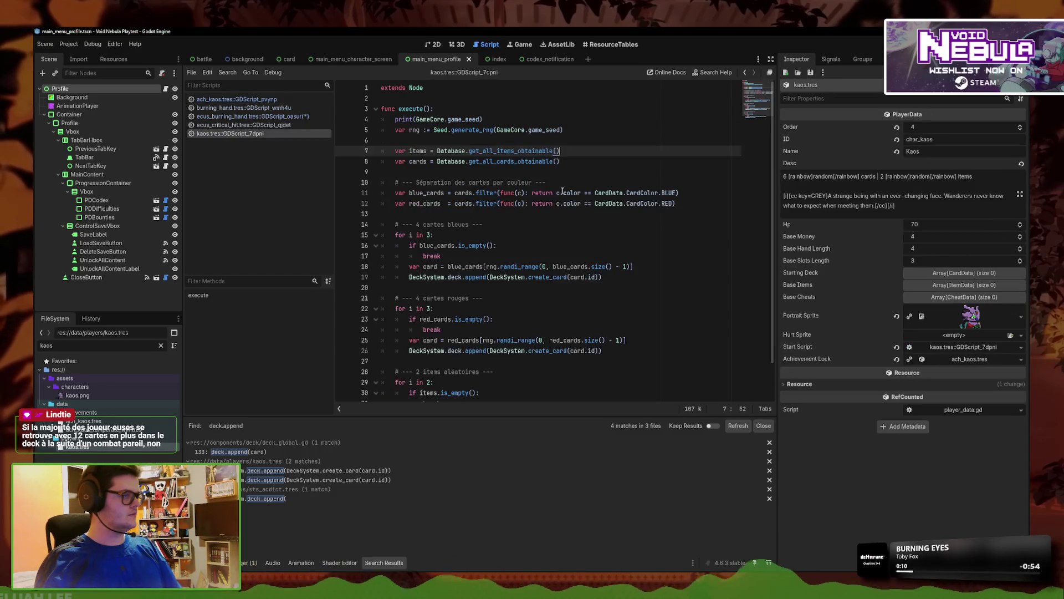
- Replace deck.append with append_to_deck on line 26 of the Kaos start script
click(503, 171)
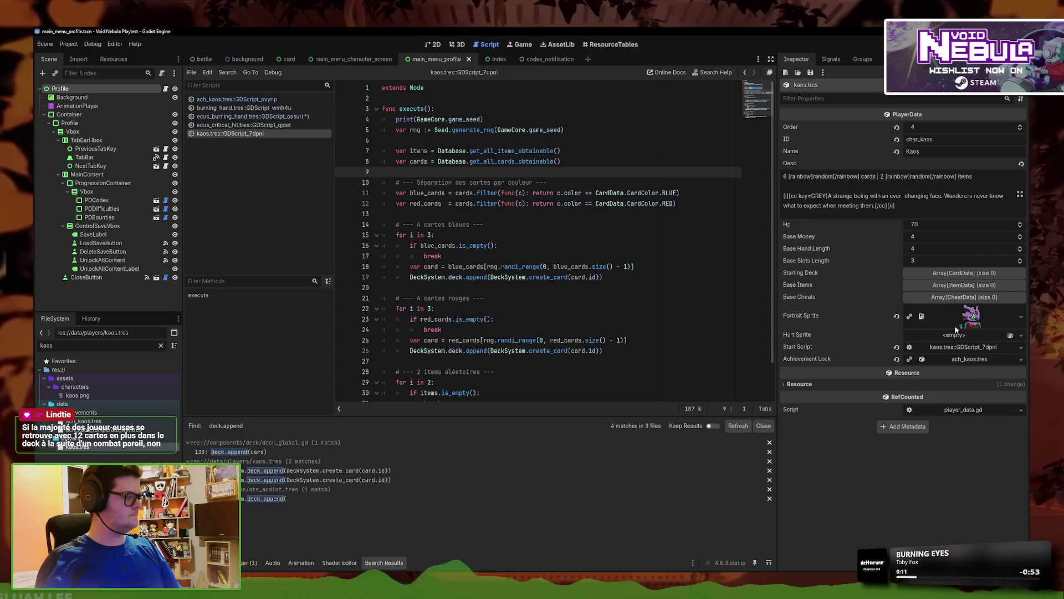
scroll(499, 249, down, 2)
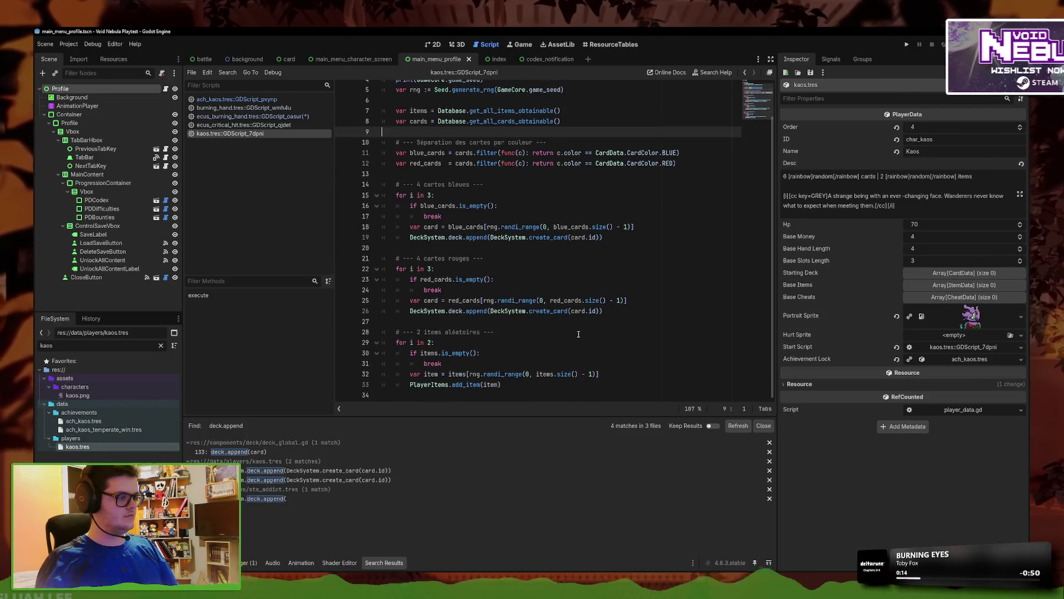
click(473, 311)
drag(487, 311, 448, 310)
text(append_to_deck)
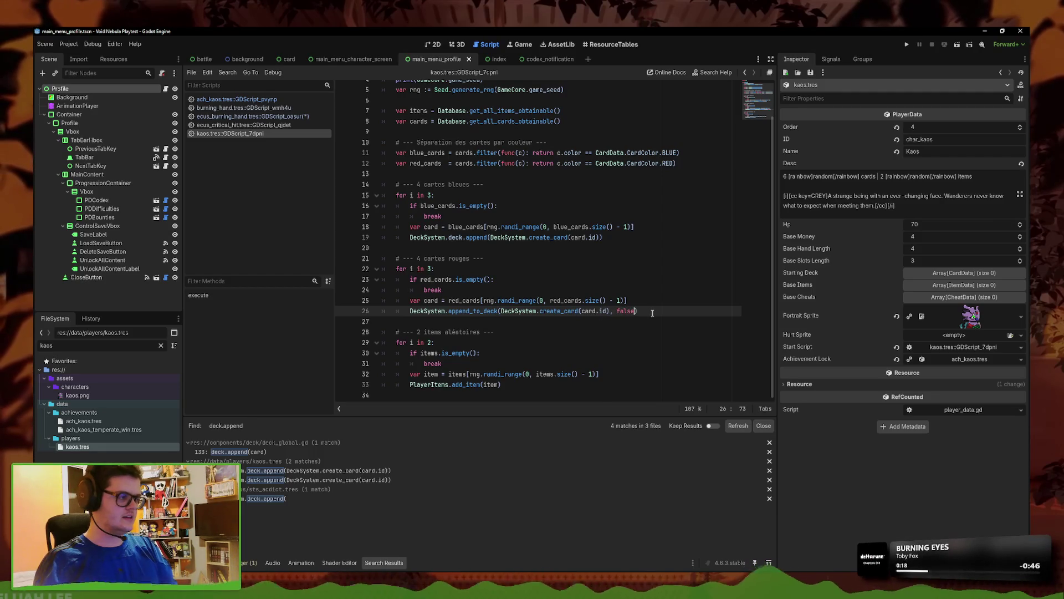
right_click(253, 133)
right_click(305, 125)
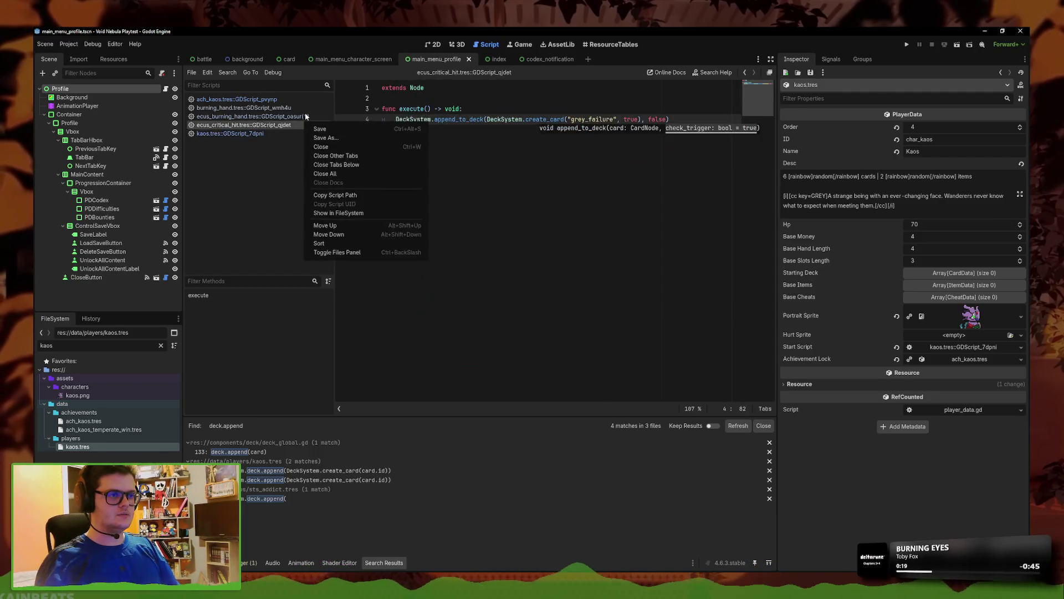
click(230, 133)
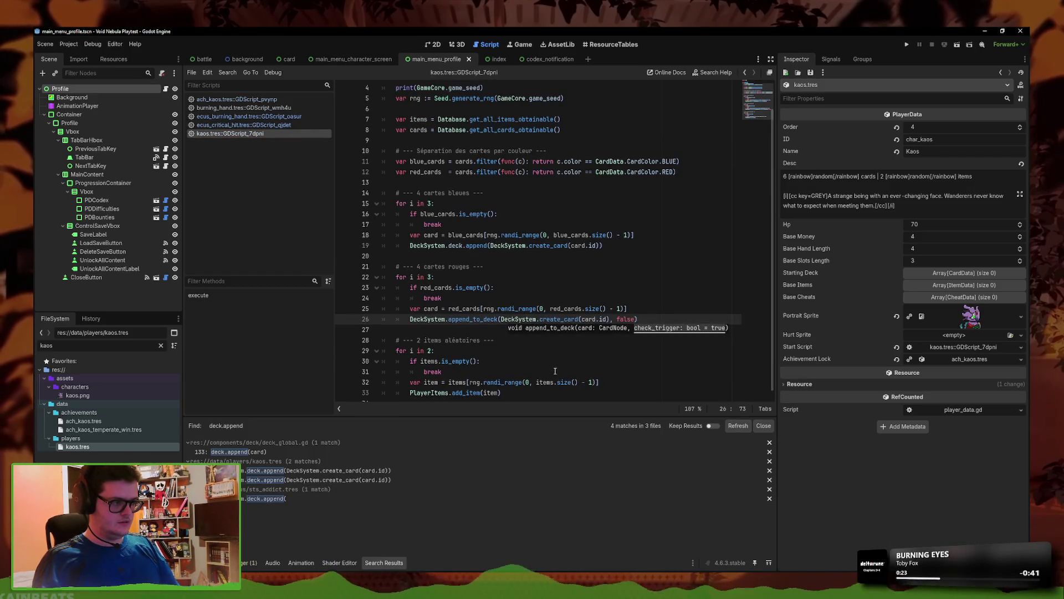
- Replace deck.append on line 19 with append_to_deck, save, refresh results and open sts_addict.tres
scroll(555, 371, down, 1)
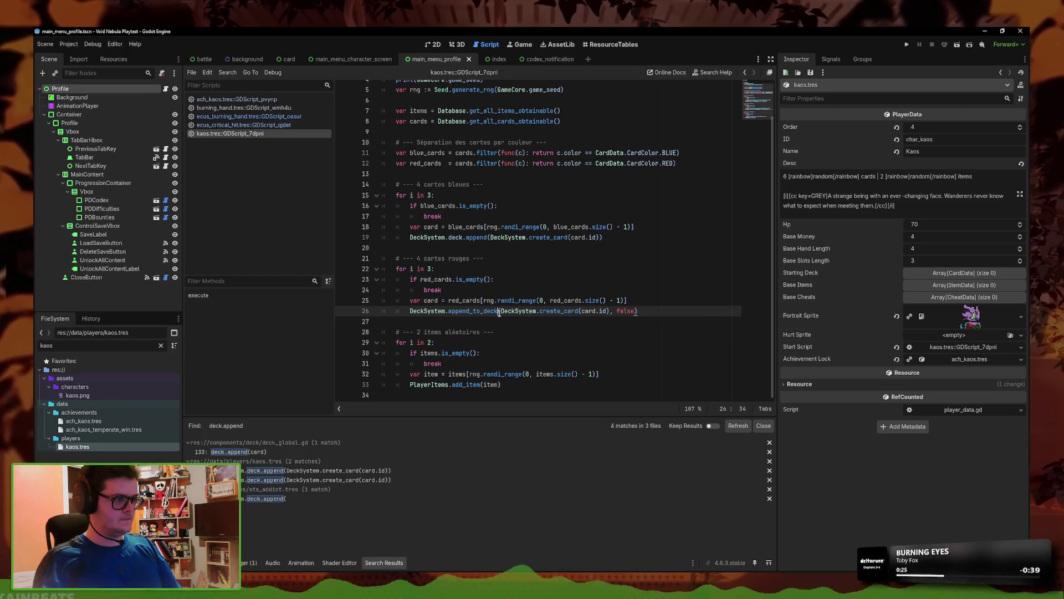
drag(499, 312, 449, 312)
key(ctrl+c)
drag(487, 237, 459, 238)
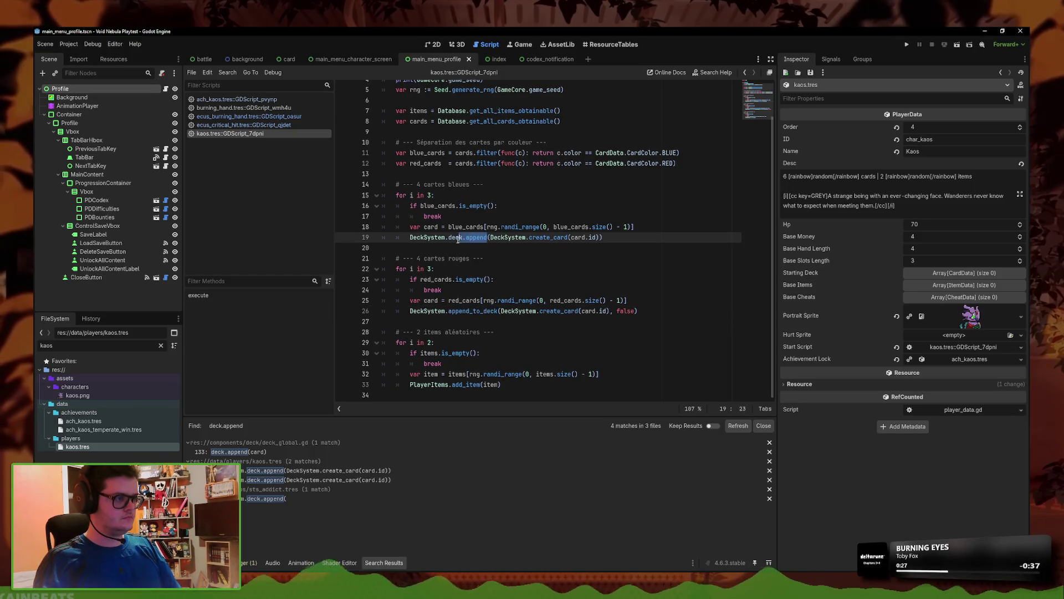
key(ctrl+v)
right_click(263, 133)
click(283, 141)
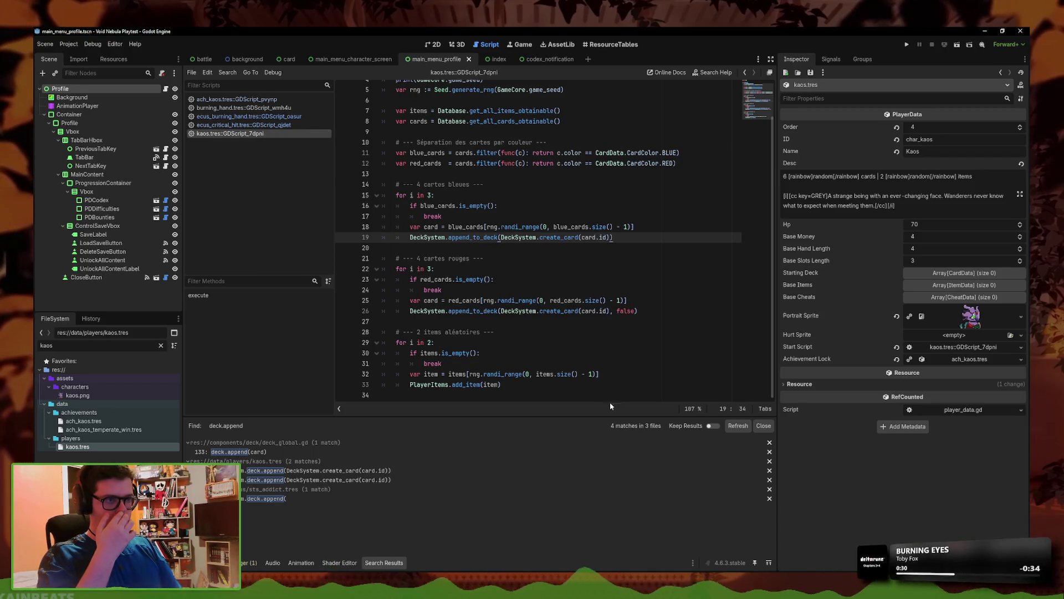
click(738, 426)
click(295, 470)
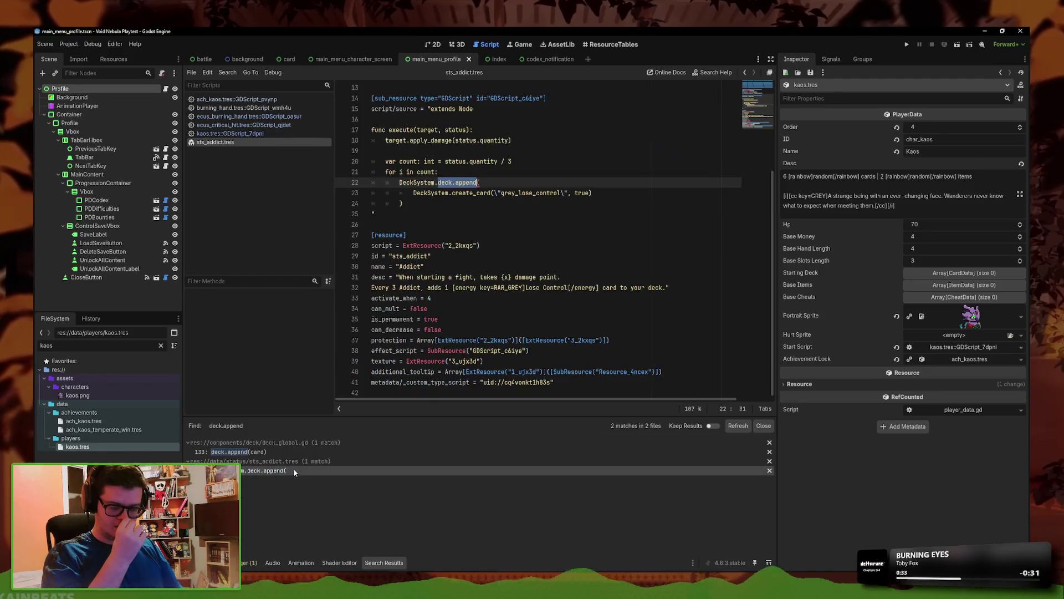
- Filter for 'sts_addic', close open scripts, and open the Addict status effect script
double_click(46, 345)
text(sts_addic)
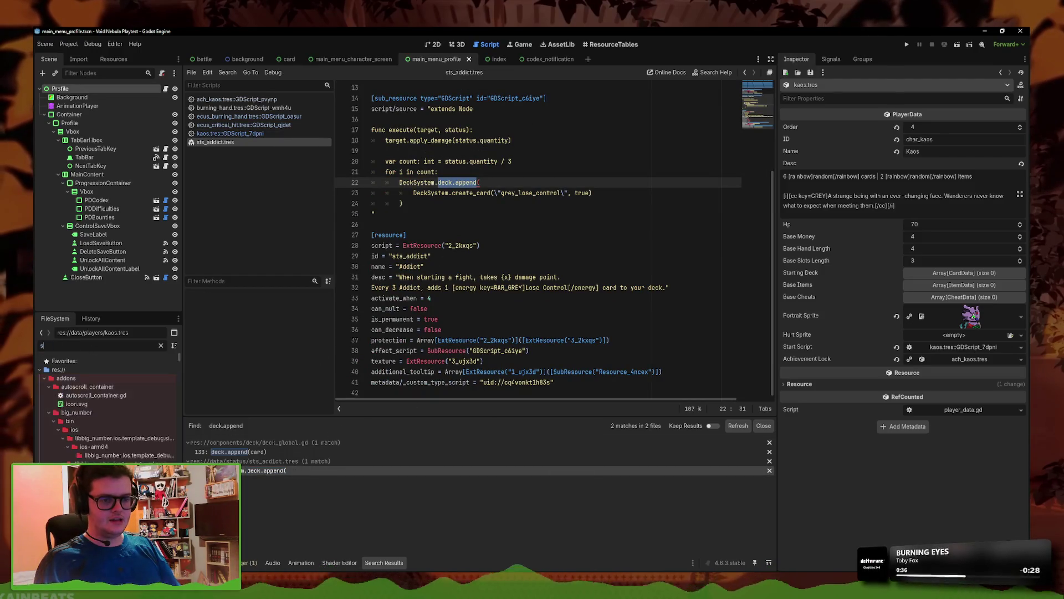
right_click(216, 143)
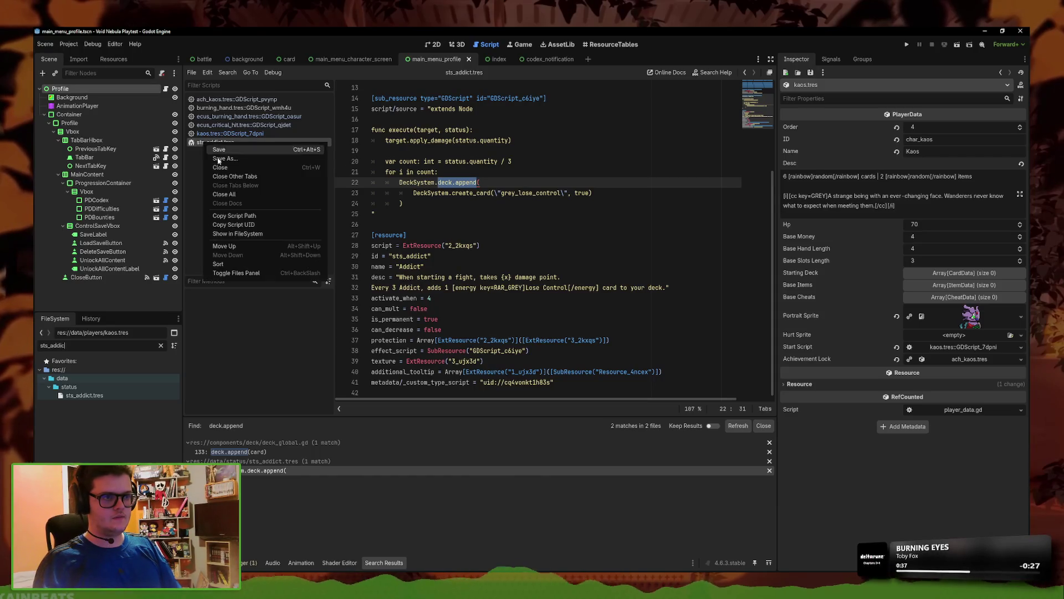
click(244, 198)
click(121, 396)
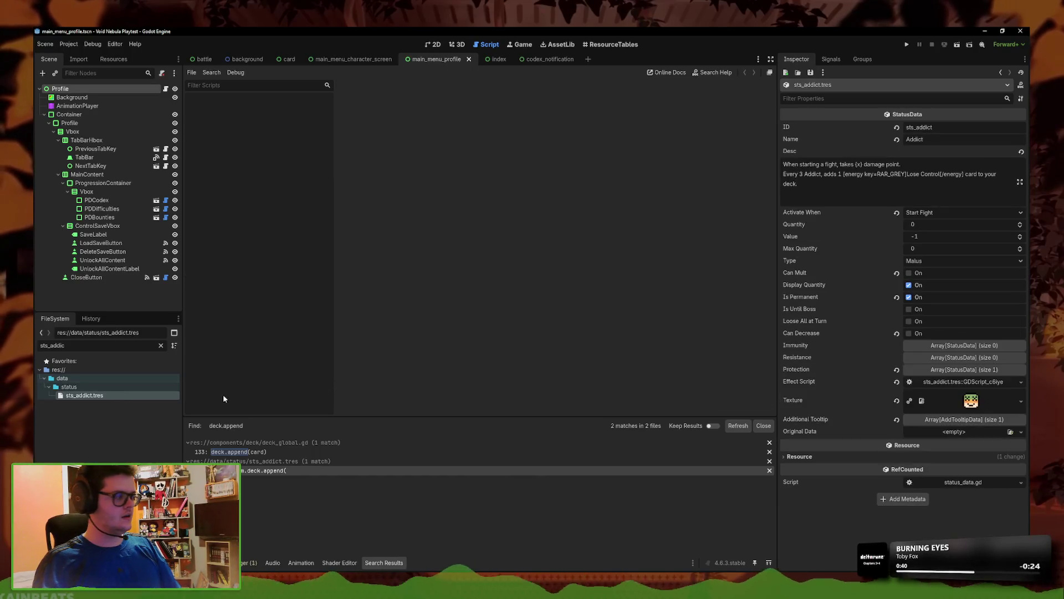
click(963, 382)
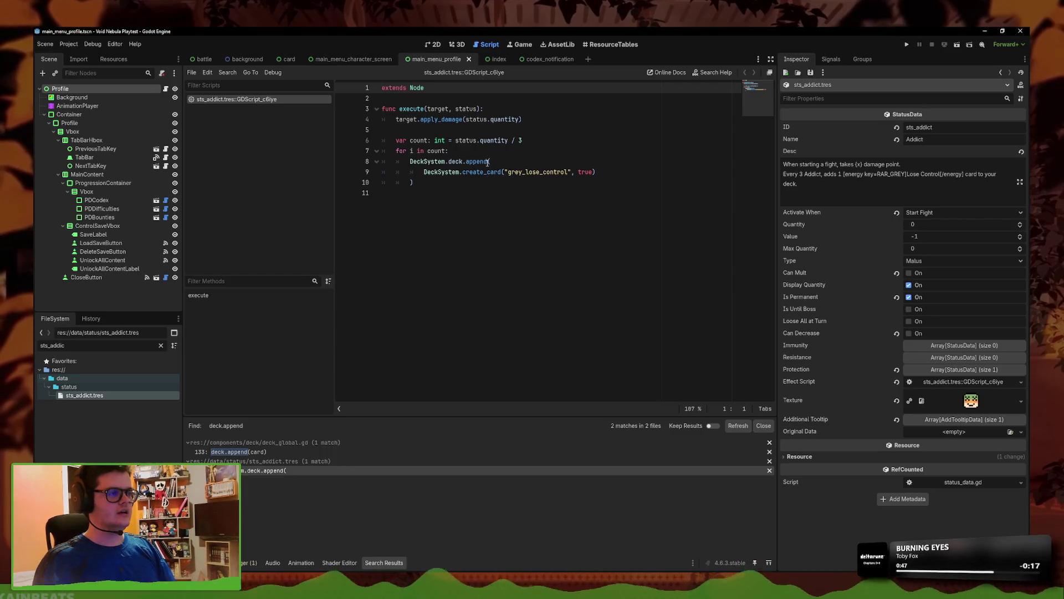
- Change line 8 to call DeckSystem.append_to_deck and save the script
click(463, 161)
text(append_to_deck)
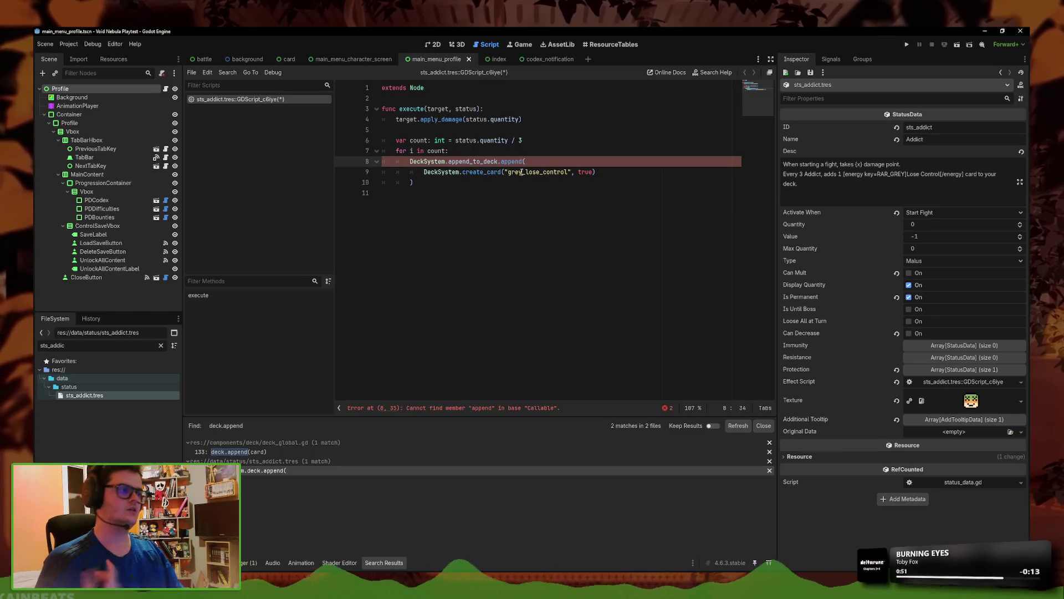
key(BackSpace)
key(BackSpace)
key(BackSpace)
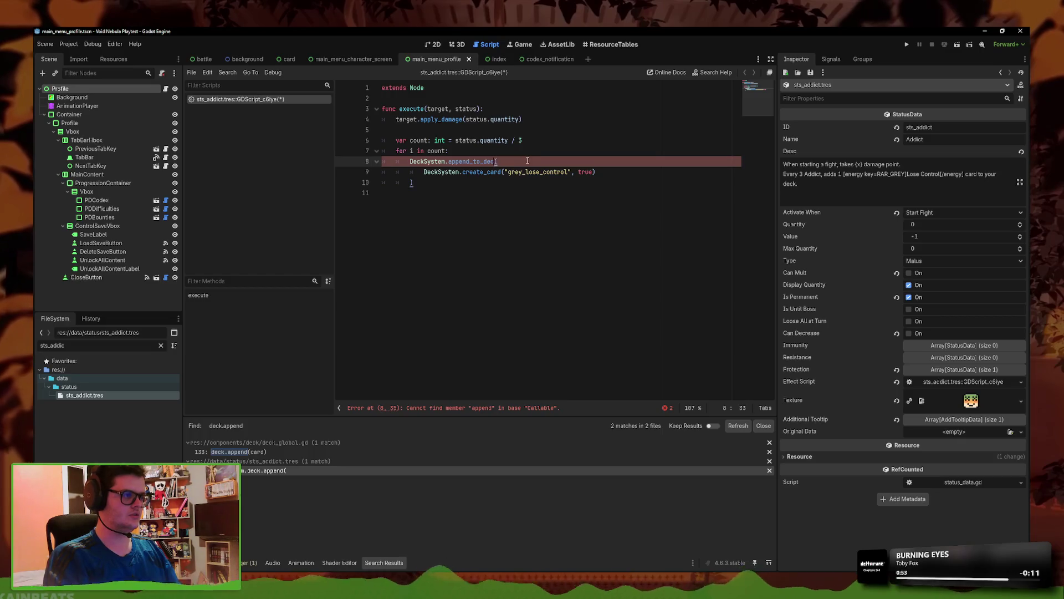
text(k)
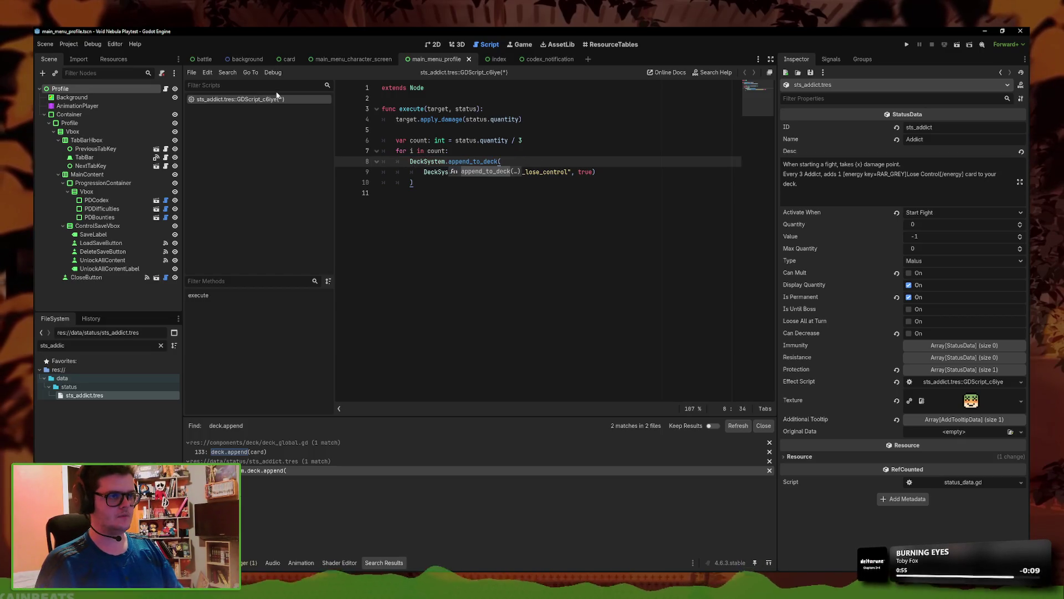
key(ctrl+s)
- Find append_to_deck across the project (11 matches in 9 files) and open the deck_global.gd match
drag(498, 160, 451, 160)
click(239, 74)
click(254, 119)
click(533, 345)
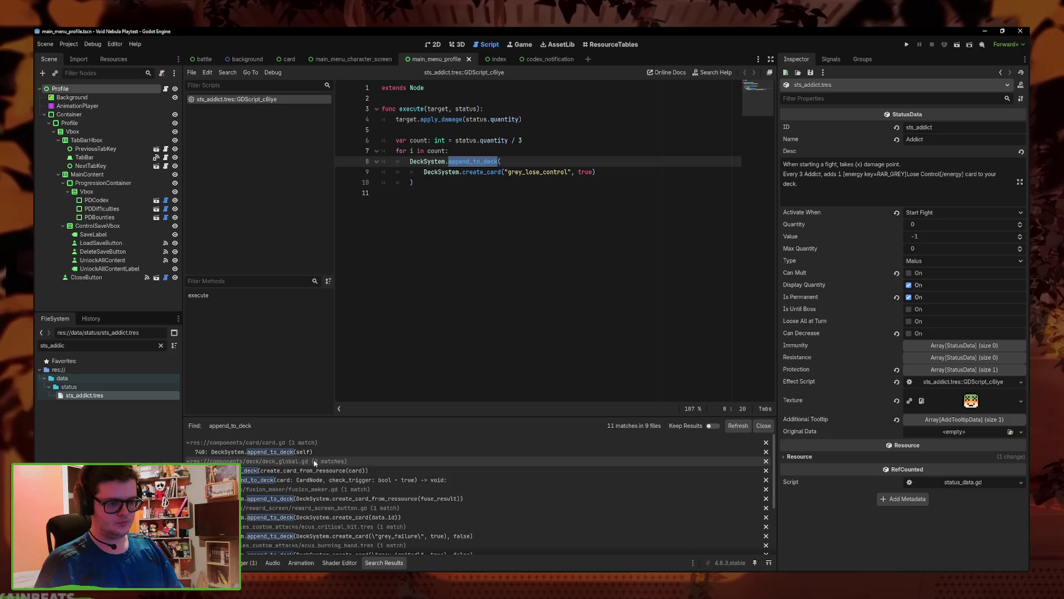
click(332, 470)
- Complete the false value at the end of line 126 in deck_global.gd
scroll(465, 304, up, 3)
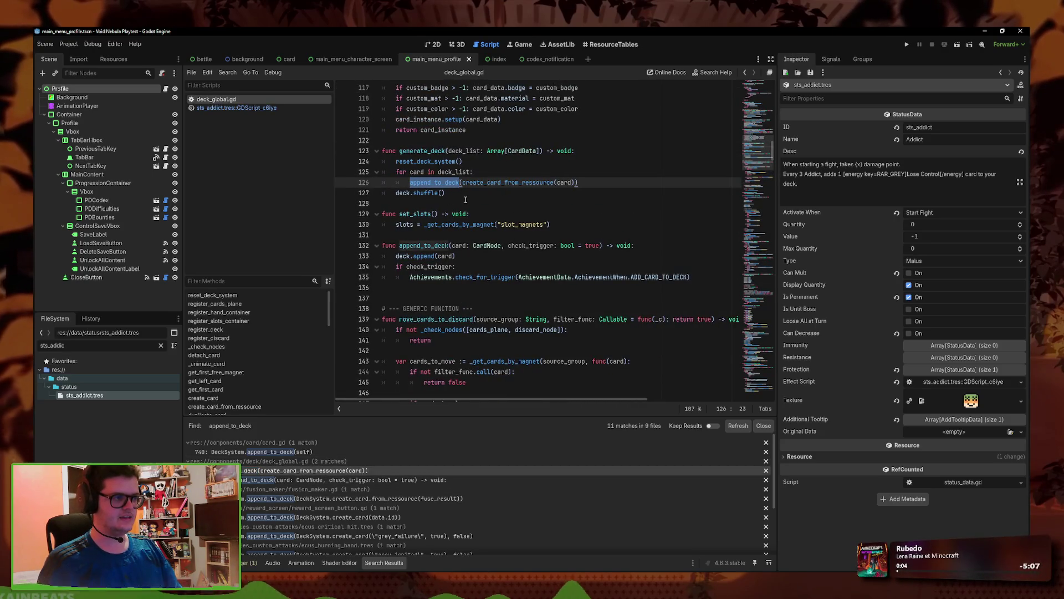
key(Down)
click(584, 183)
text(alse)
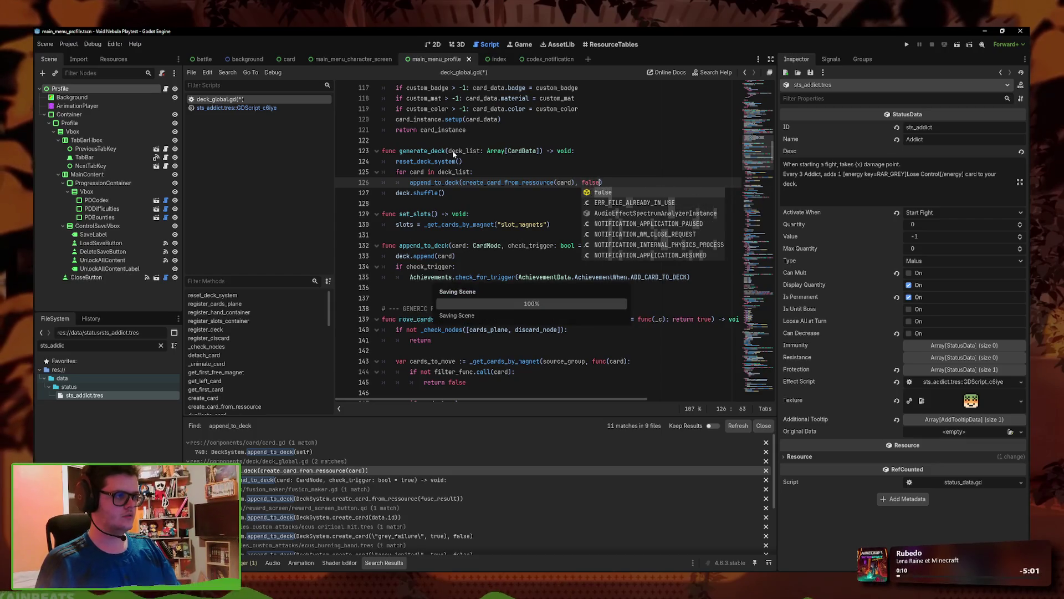
- Search the whole project for generate_deck
click(398, 151)
click(227, 72)
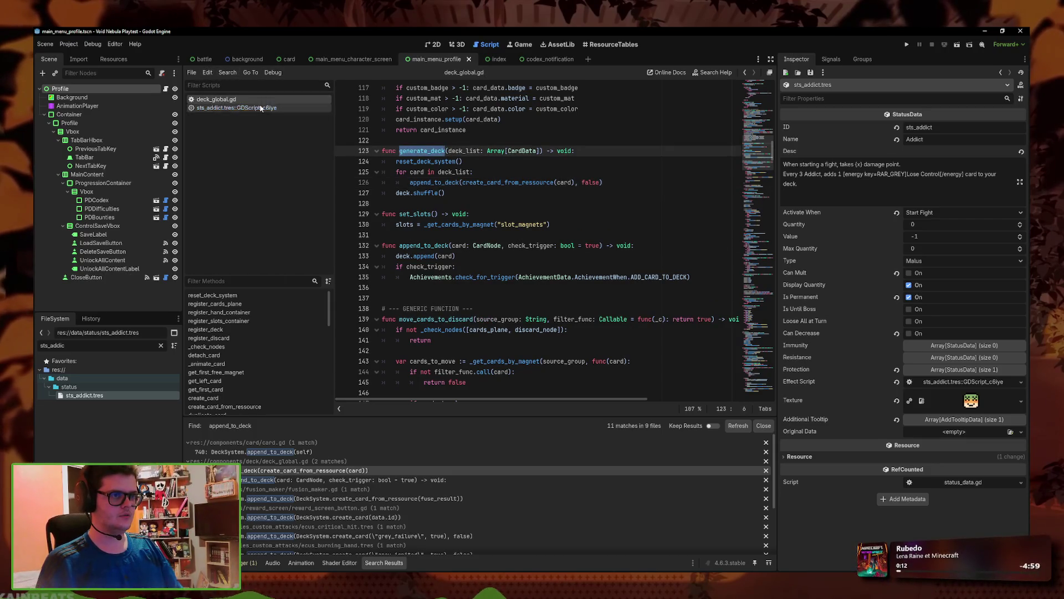
click(244, 118)
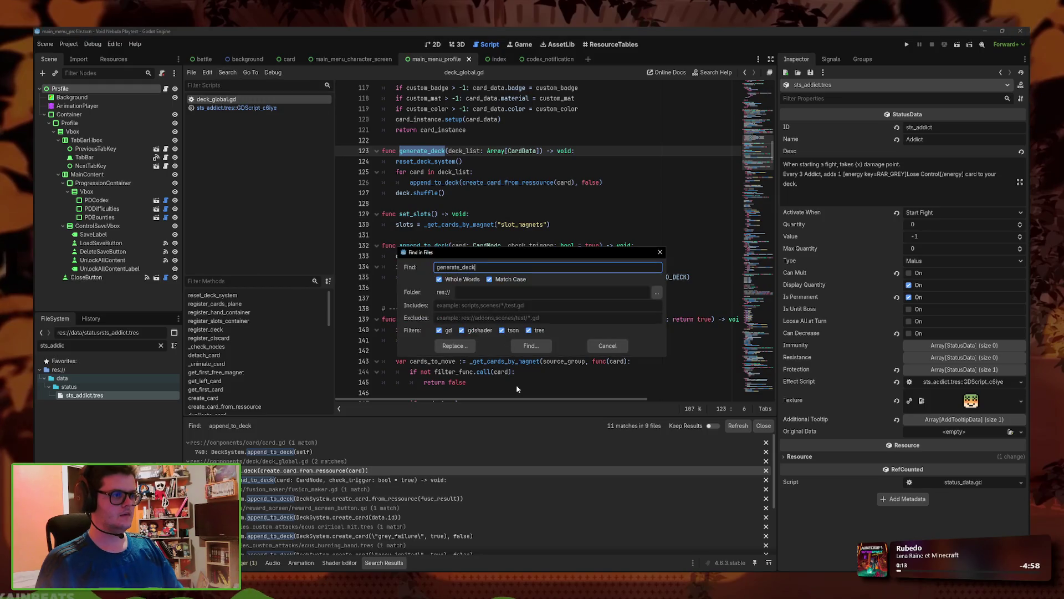
click(533, 348)
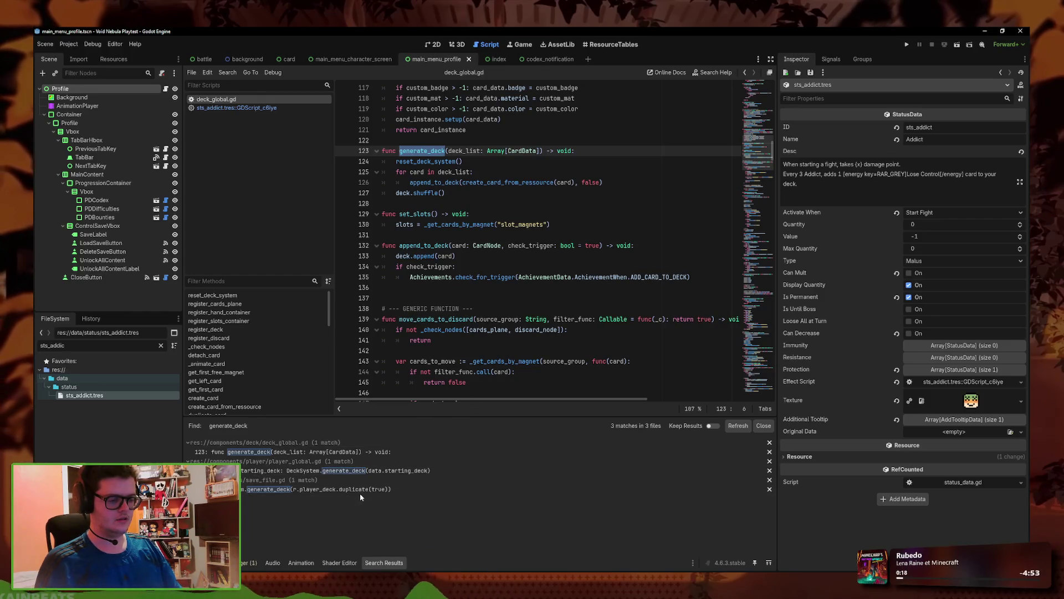
mouse_move(564, 241)
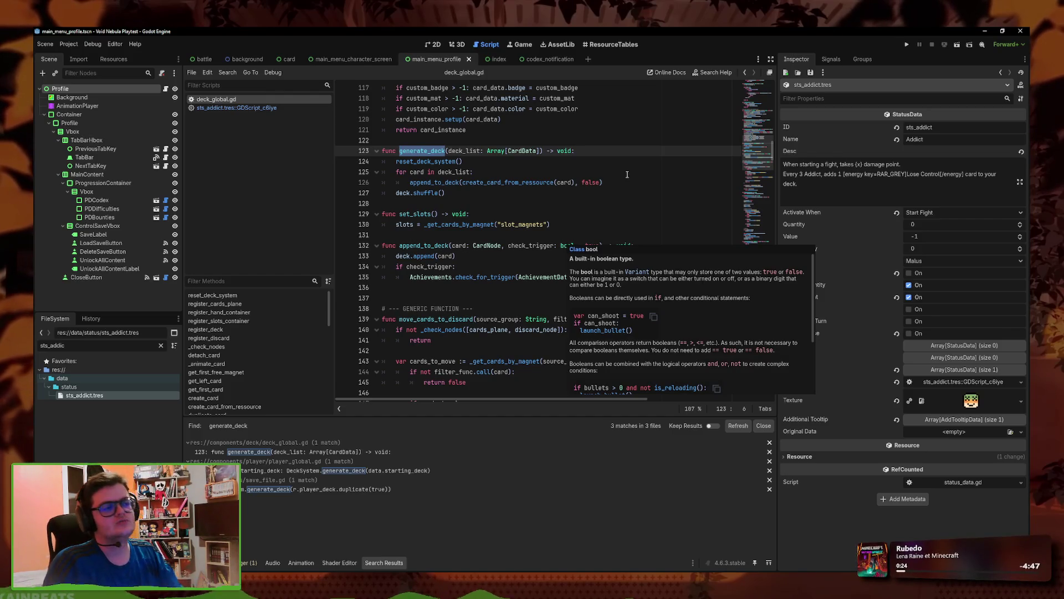
- Search the project for deck.append, reach its only match on line 133, and filter for 'copy_'
click(228, 72)
click(250, 129)
text(deck.t)
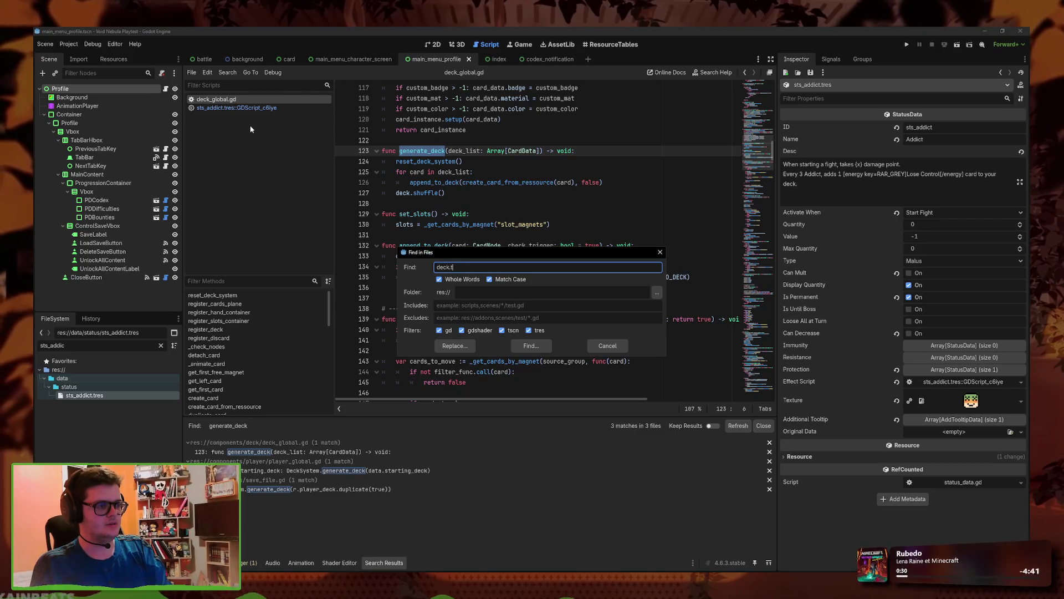
text(pend)
key(Return)
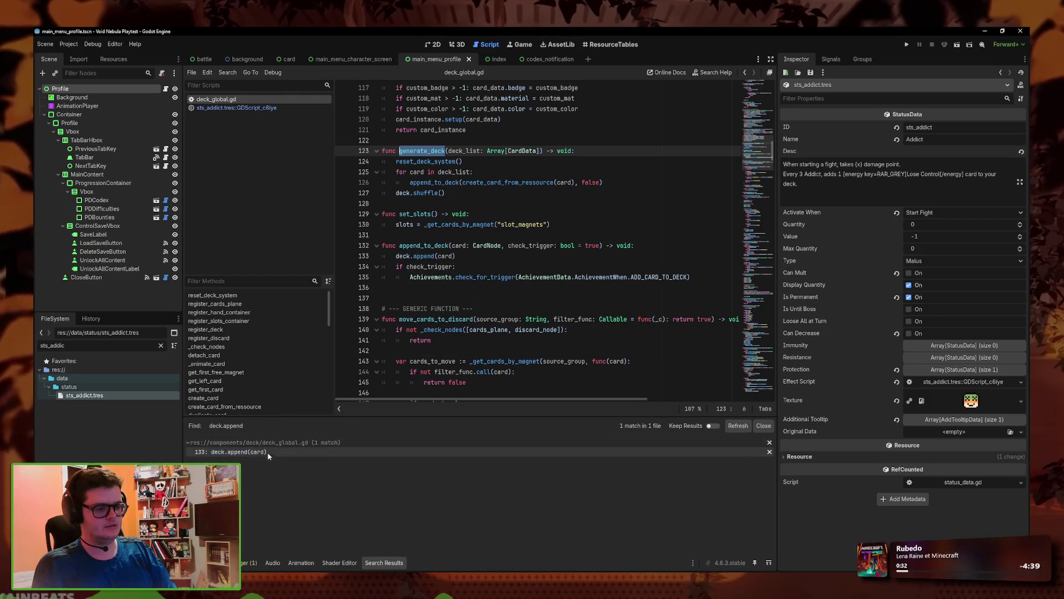
click(318, 452)
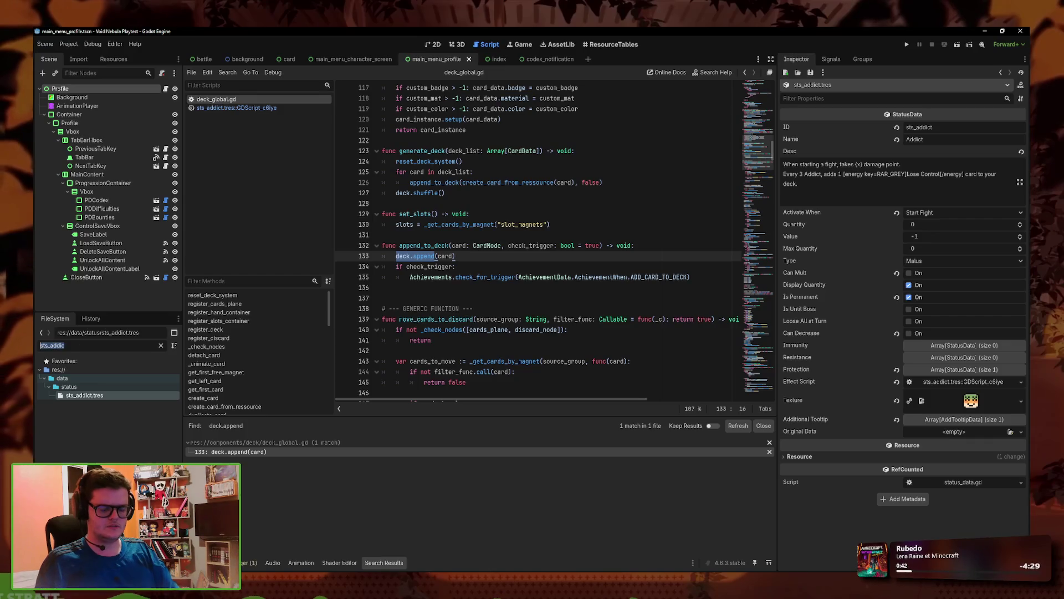
text(copy_)
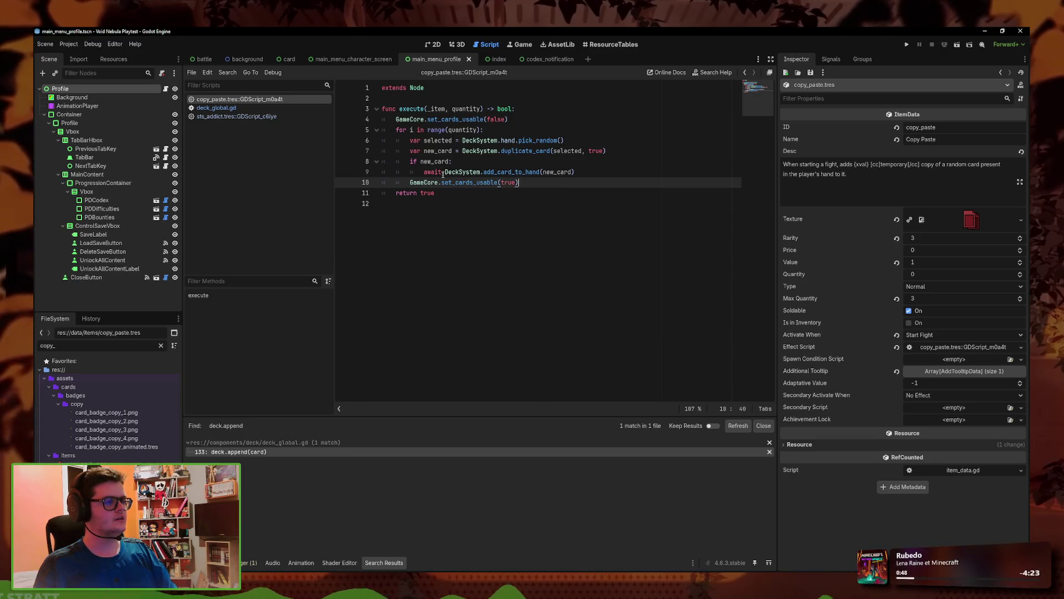
- Search the whole project for add_card_to_hand, finding 6 matches in 4 files
ctrl+click(514, 173)
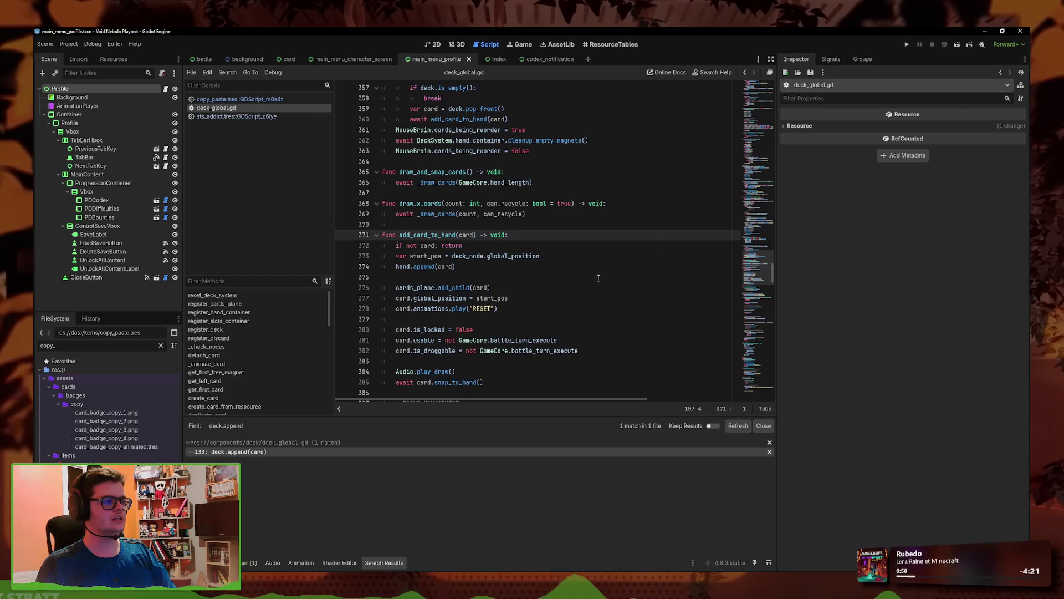
scroll(589, 270, down, 3)
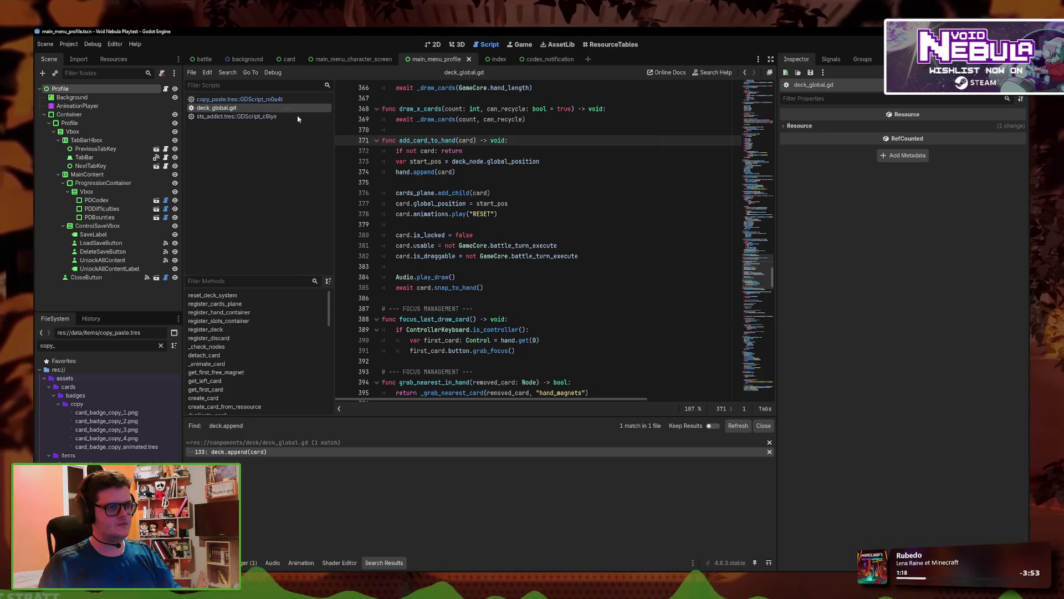
double_click(427, 141)
click(227, 72)
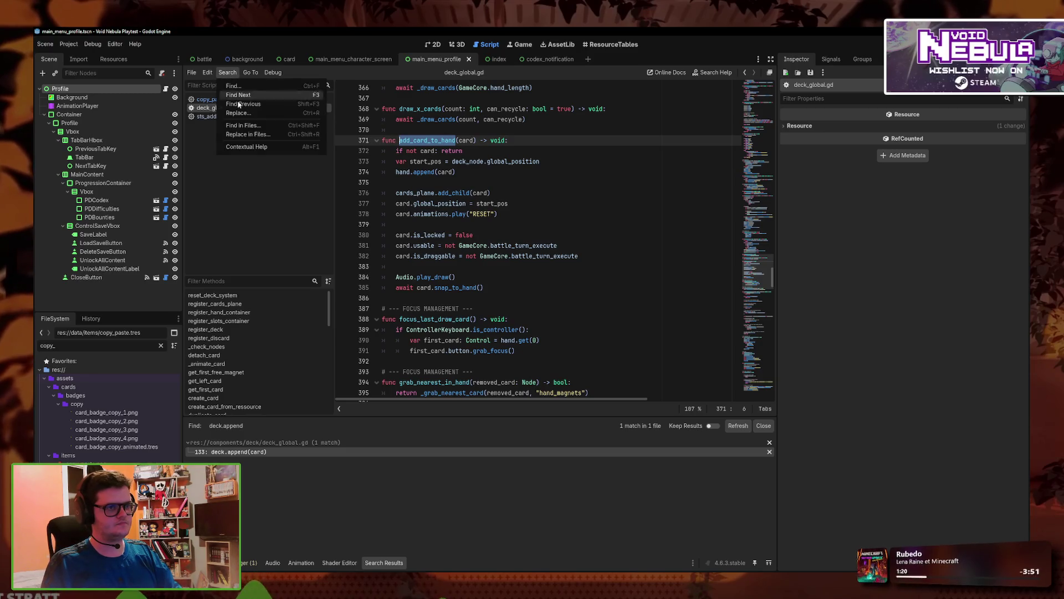
click(243, 125)
click(529, 346)
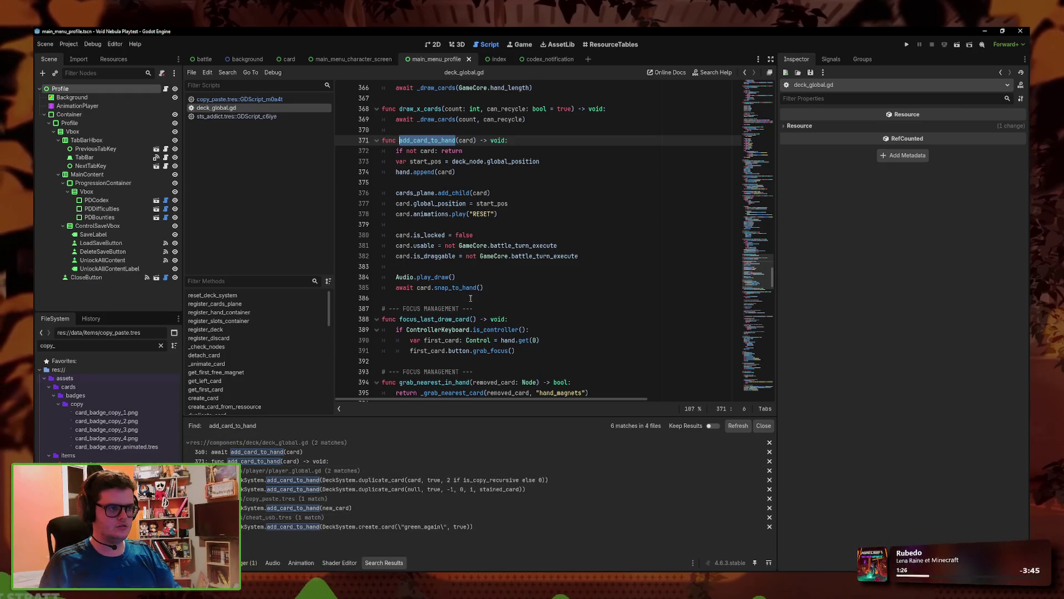
- Locate the achievement check line inside append_to_deck in deck_global.gd
click(605, 266)
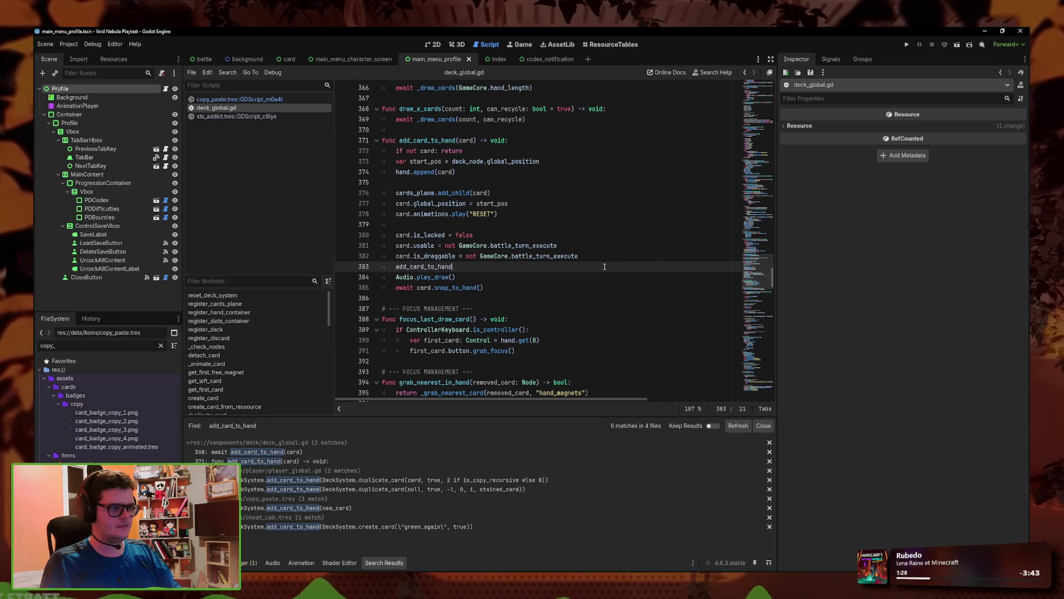
click(591, 306)
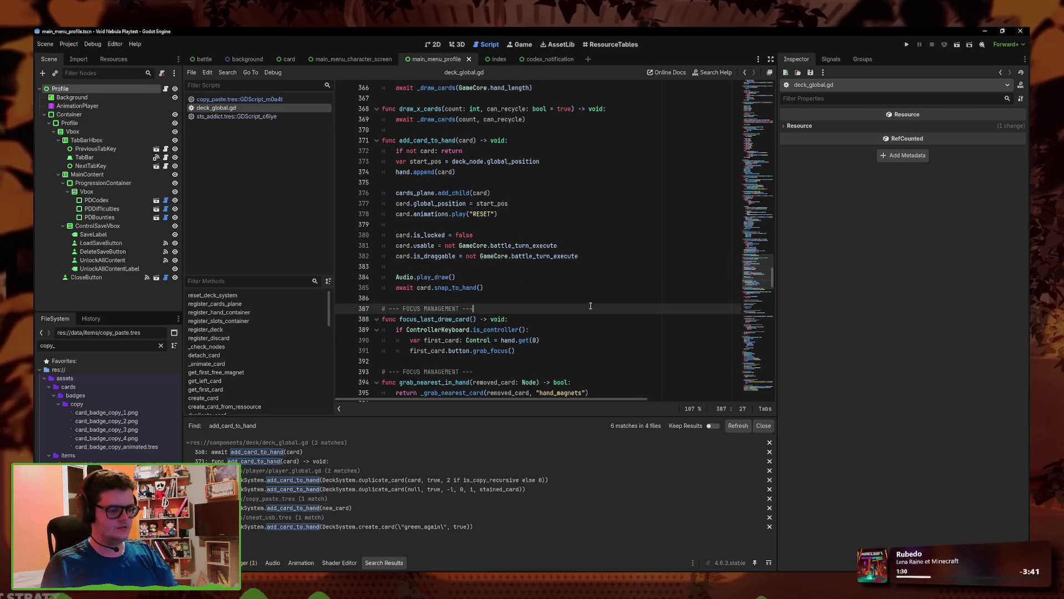
key(ctrl+f)
text(achive)
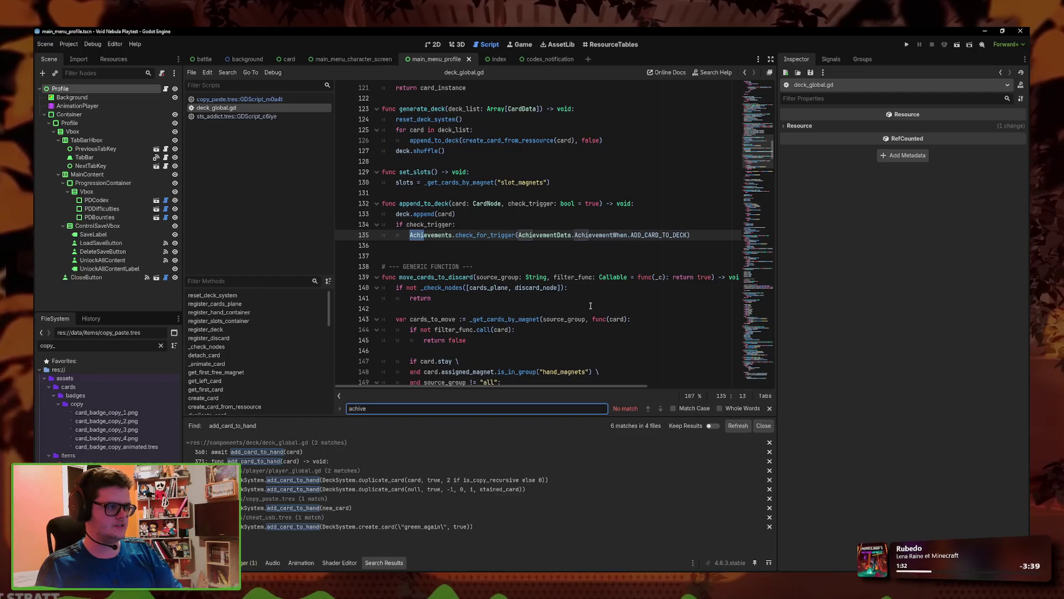
triple_click(638, 238)
key(ctrl+c)
- Fix the line 360 call in _draw_cards so it reads add_card_to_hand(card, false)
click(327, 450)
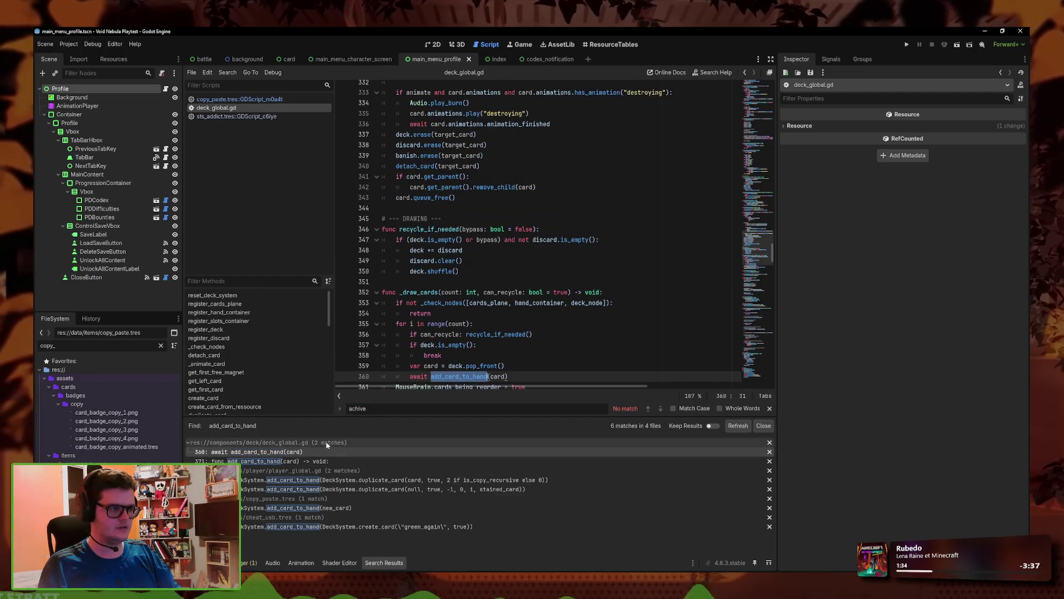
scroll(472, 327, down, 1)
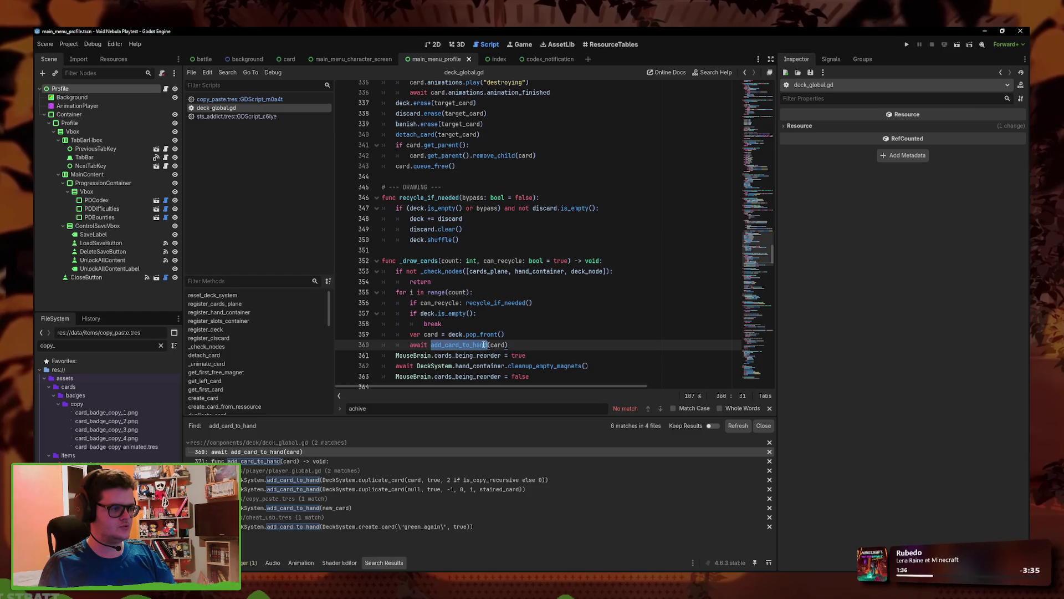
key(Up)
click(504, 345)
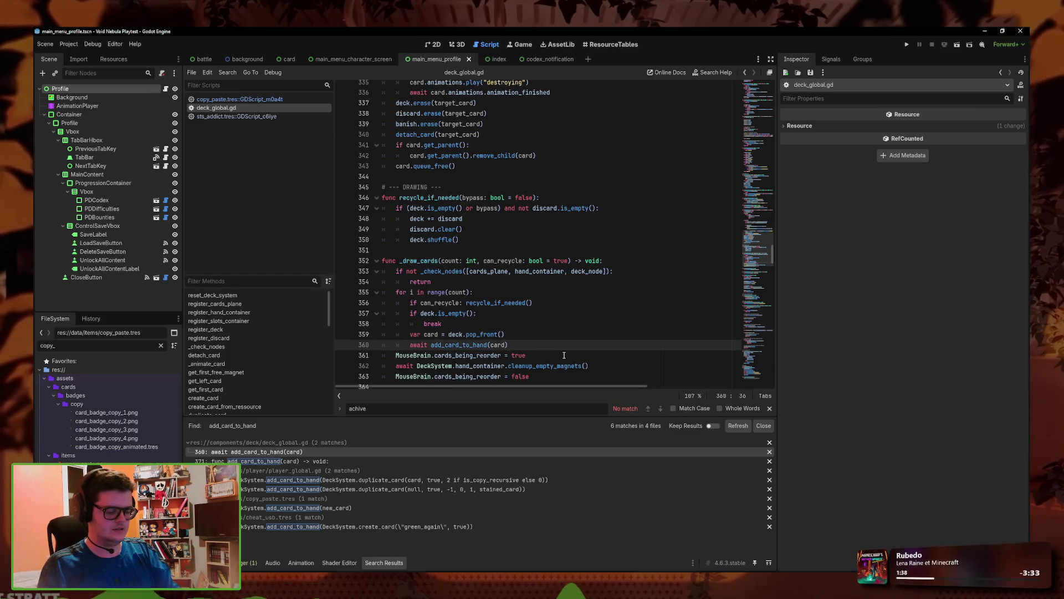
key(BackSpace)
key(BackSpace)
key(BackSpace)
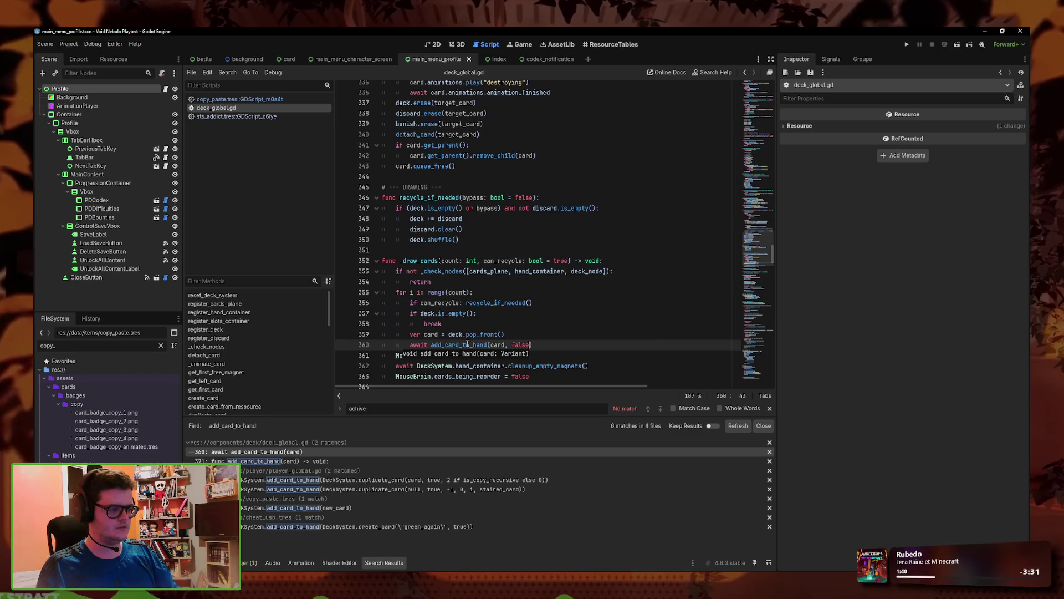
- Save deck_global.gd, then add ', true' to copy_paste's add_card_to_hand call on line 9 and save
key(ctrl+s)
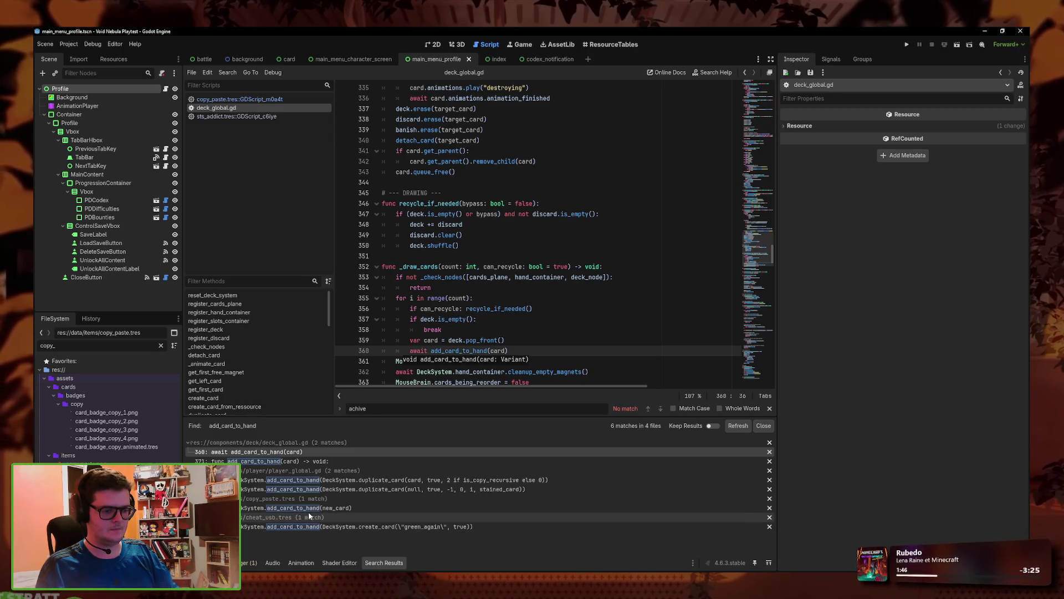
click(239, 100)
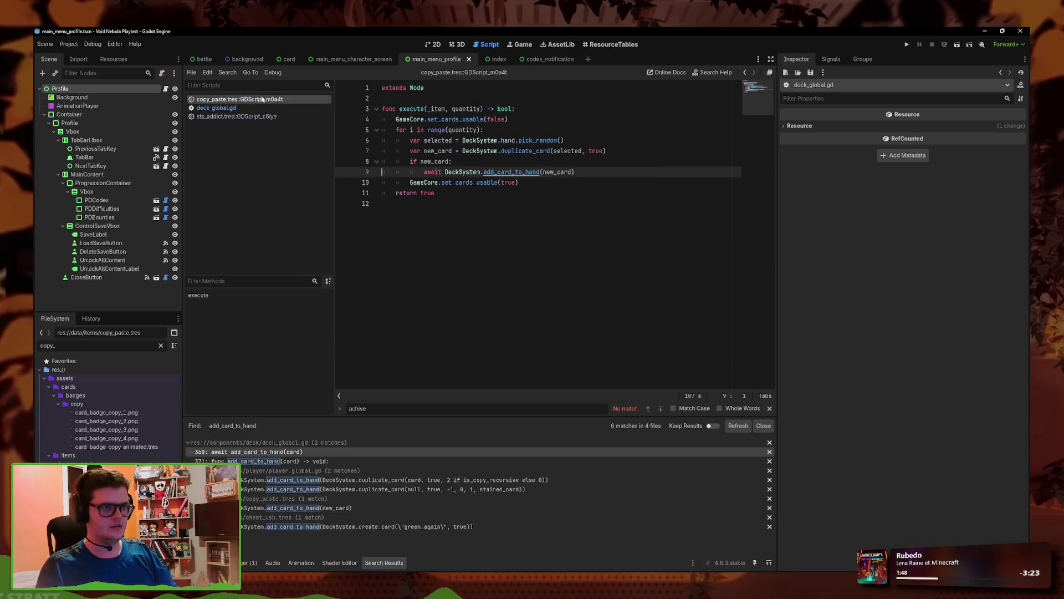
click(573, 172)
text(, true)
key(ctrl+s)
- Open cheat_usb.tres's effect script, add ', true' to its line 6 call, and save
double_click(47, 345)
text(ch)
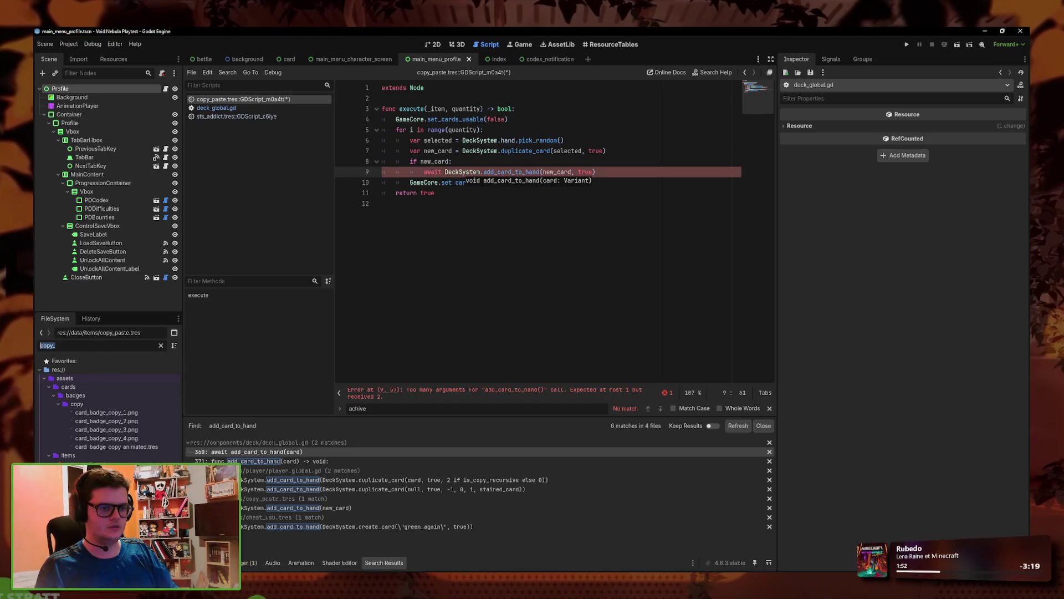
text(eat_us)
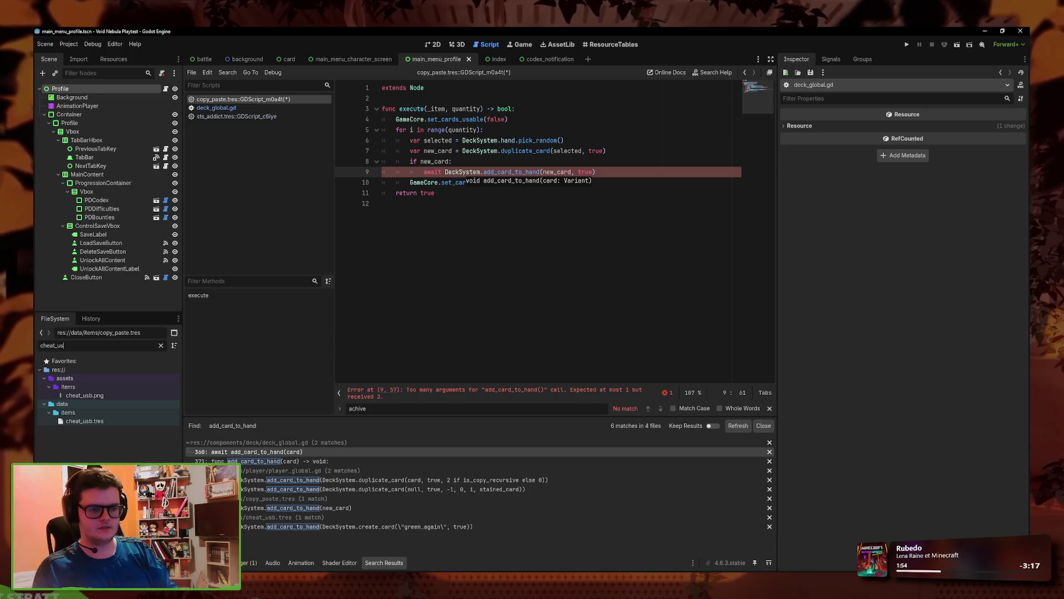
click(111, 421)
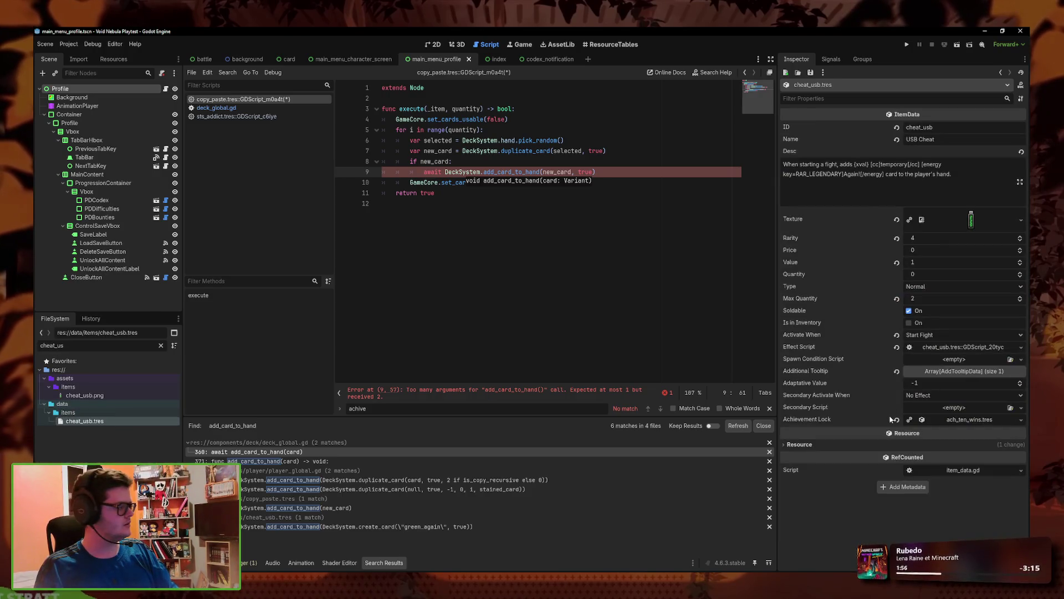
click(964, 347)
click(504, 151)
click(681, 141)
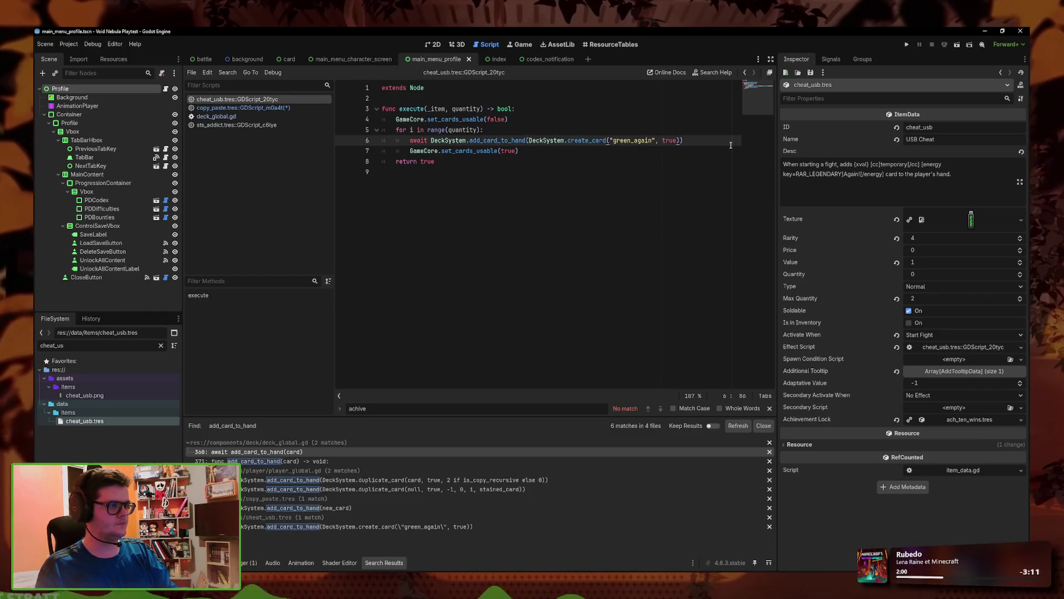
text(, true)
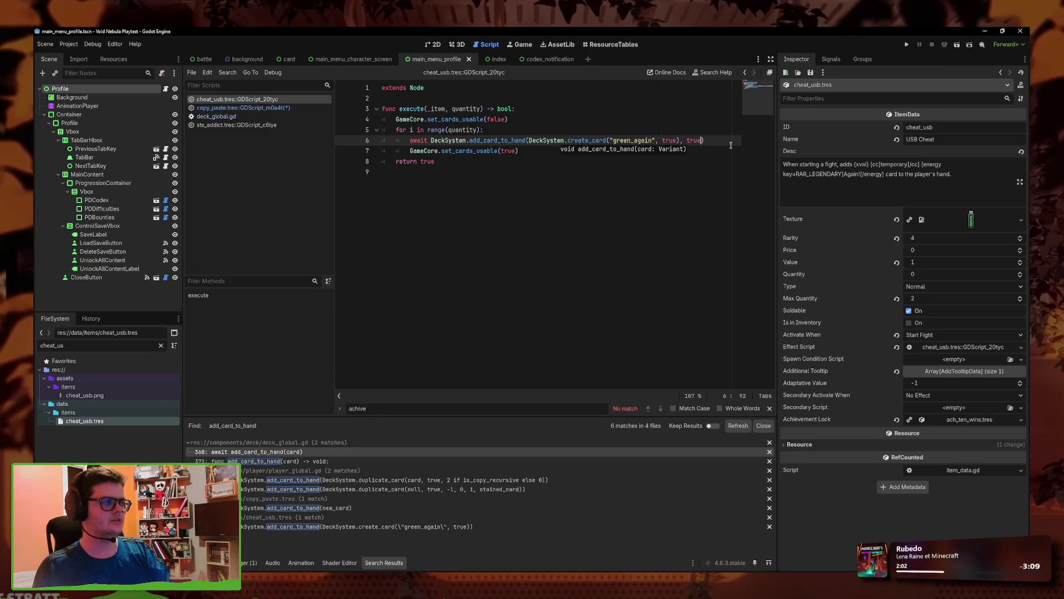
right_click(275, 99)
click(294, 105)
right_click(316, 107)
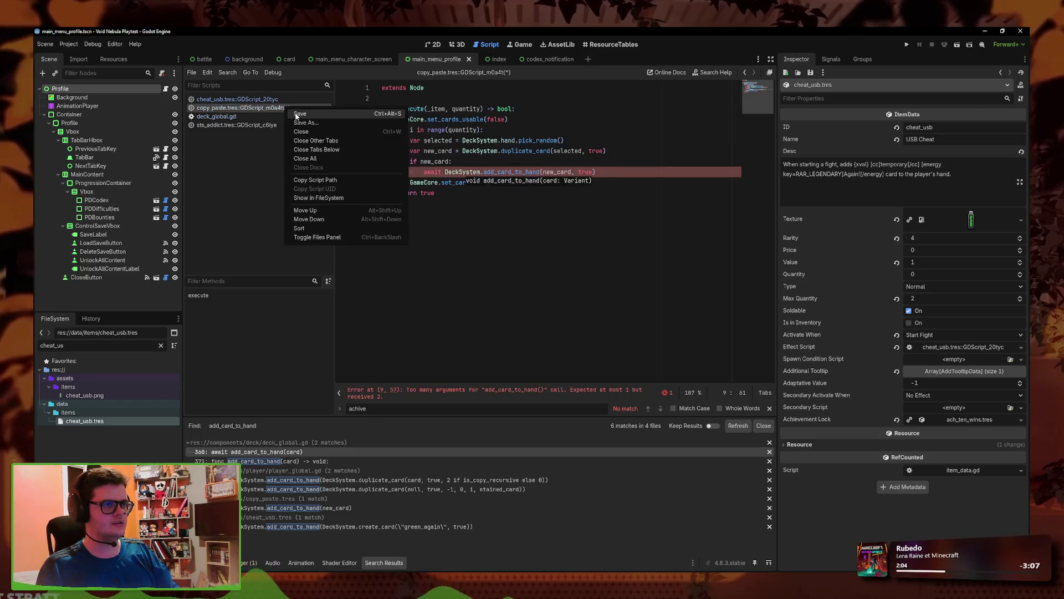
key(Escape)
- Add a check_trigger parameter after card in add_card_to_hand's signature
click(533, 245)
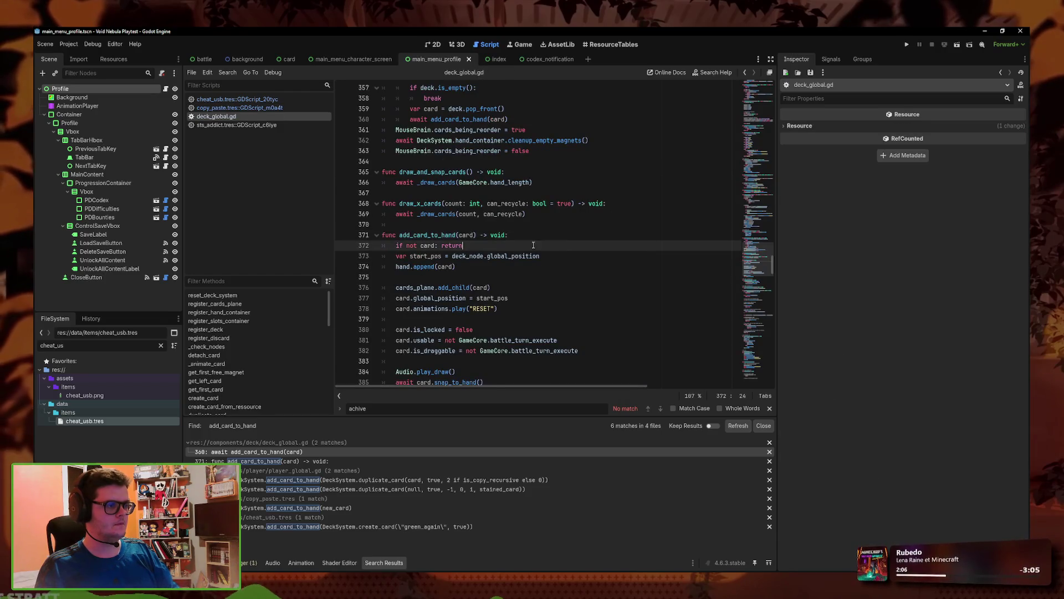
click(547, 231)
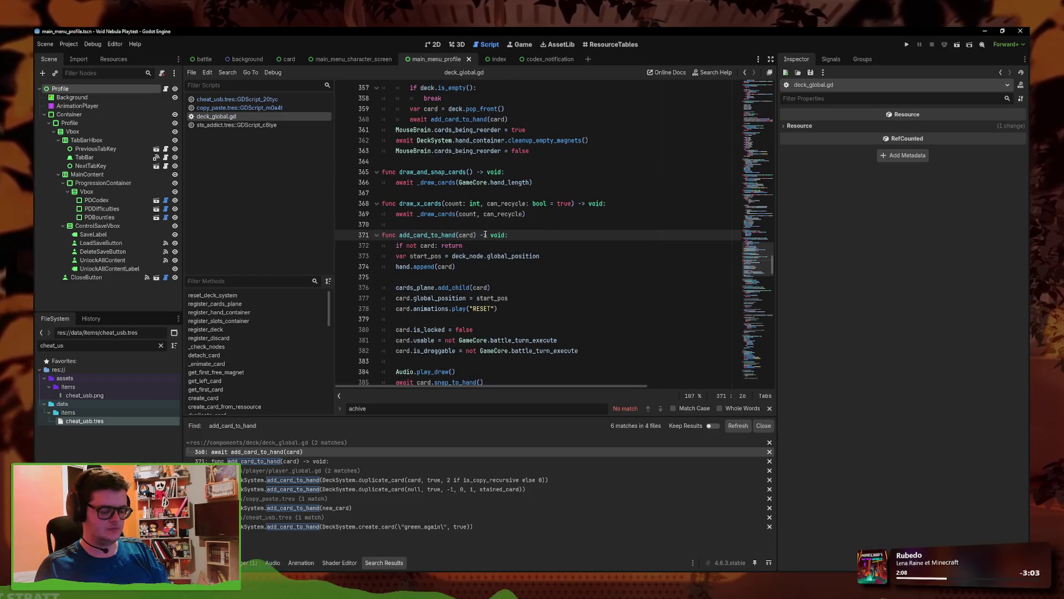
text(, check_ct)
text(rigger: bool = false)
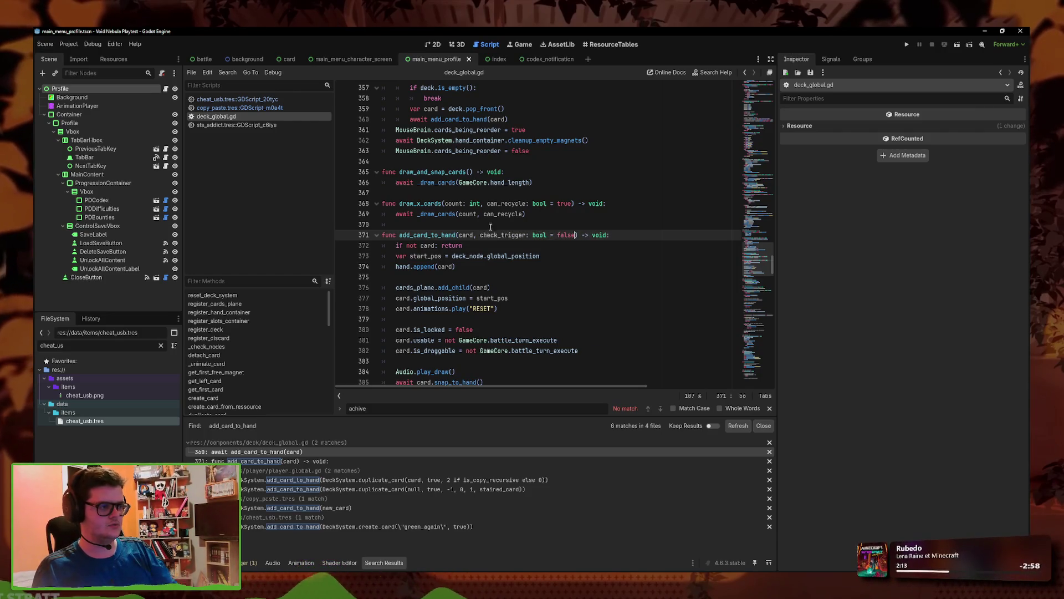
- Paste the achievement check into add_card_to_hand, wrapped in 'if check_trigger:'
scroll(490, 227, down, 4)
click(555, 255)
key(Return)
key(ctrl+v)
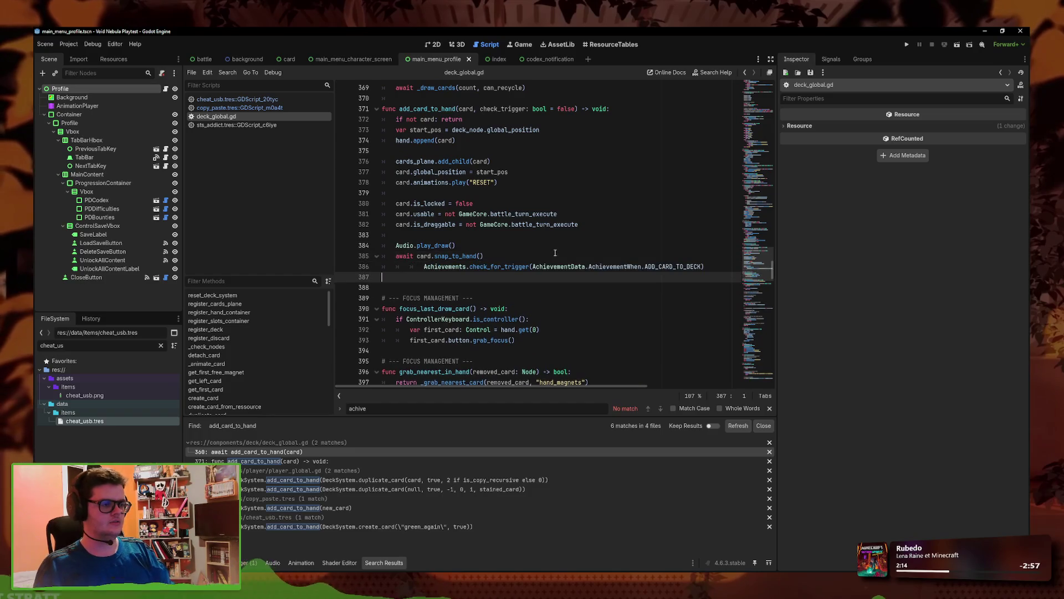
click(420, 267)
key(BackSpace)
key(BackSpace)
text(if check)
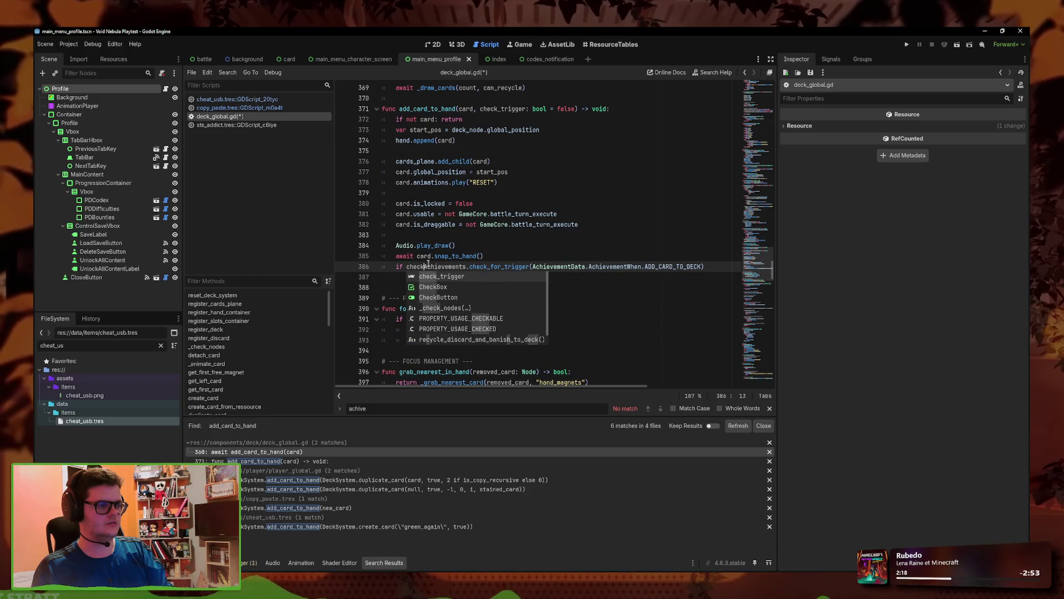
key(Return)
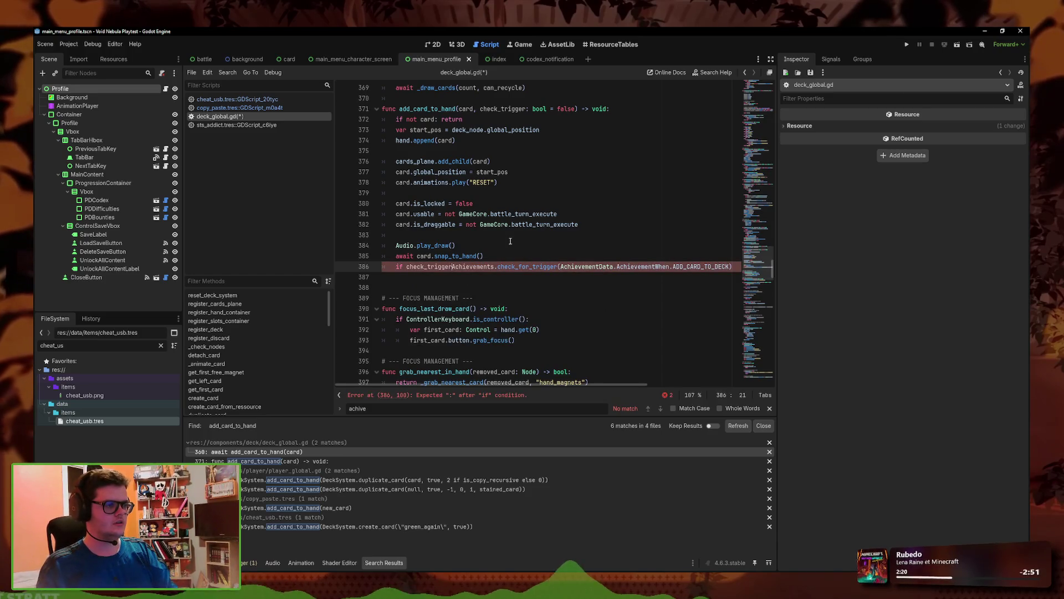
text(:)
key(alt+Up)
key(alt+Up)
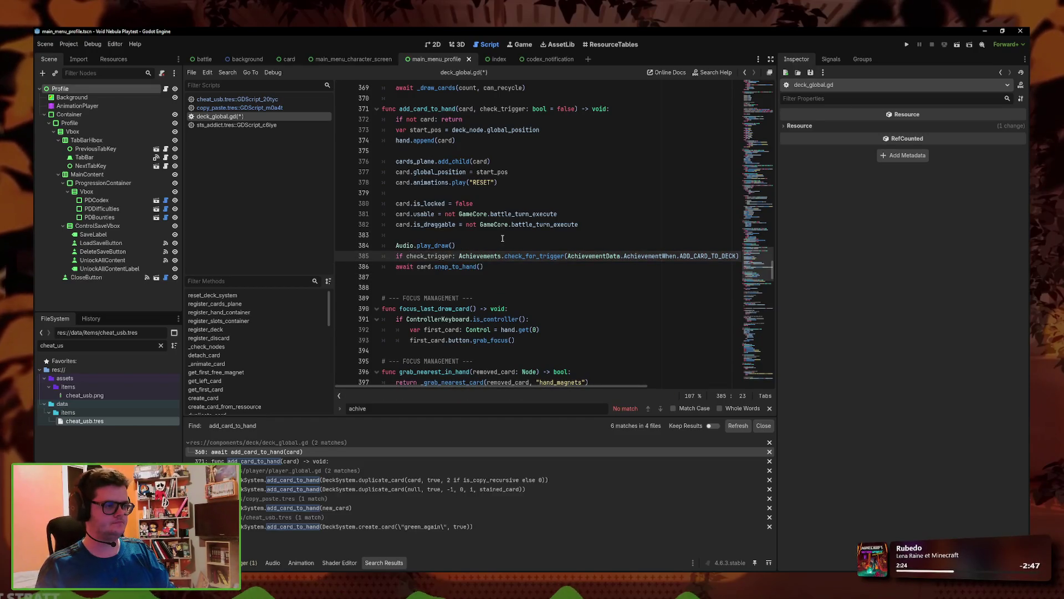
key(Return)
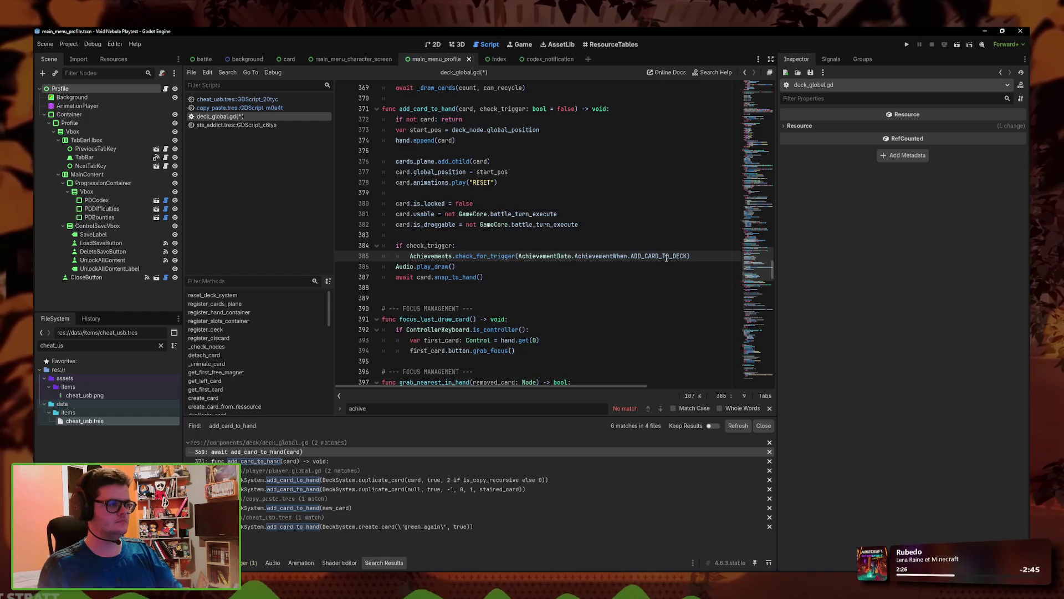
click(695, 255)
key(Return)
- Save deck_global.gd, review the copy_paste and cheat_usb scripts, and run the project
right_click(257, 115)
click(272, 120)
click(265, 107)
click(265, 99)
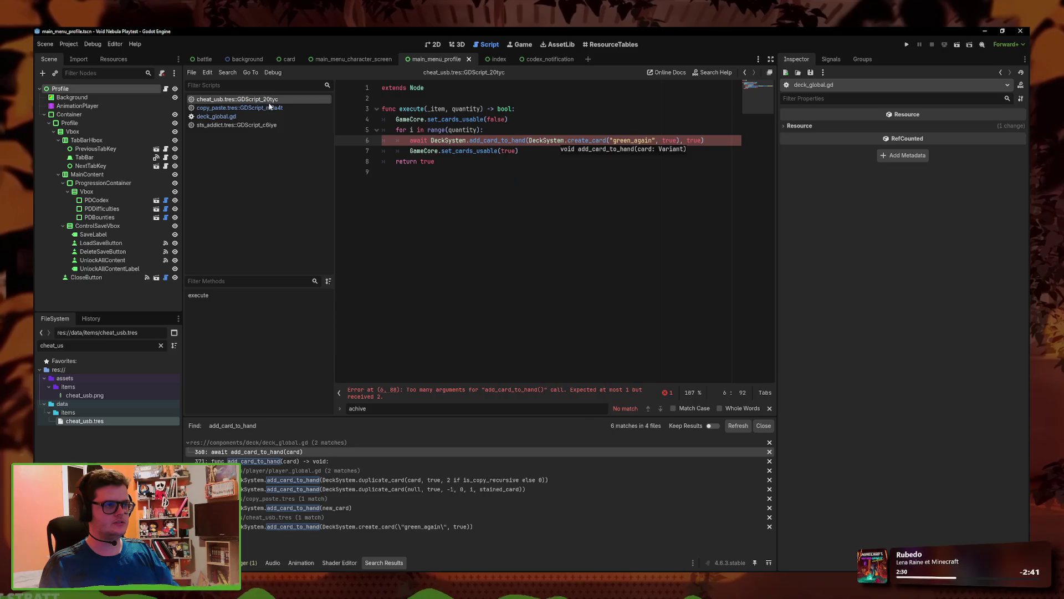
click(288, 117)
click(502, 182)
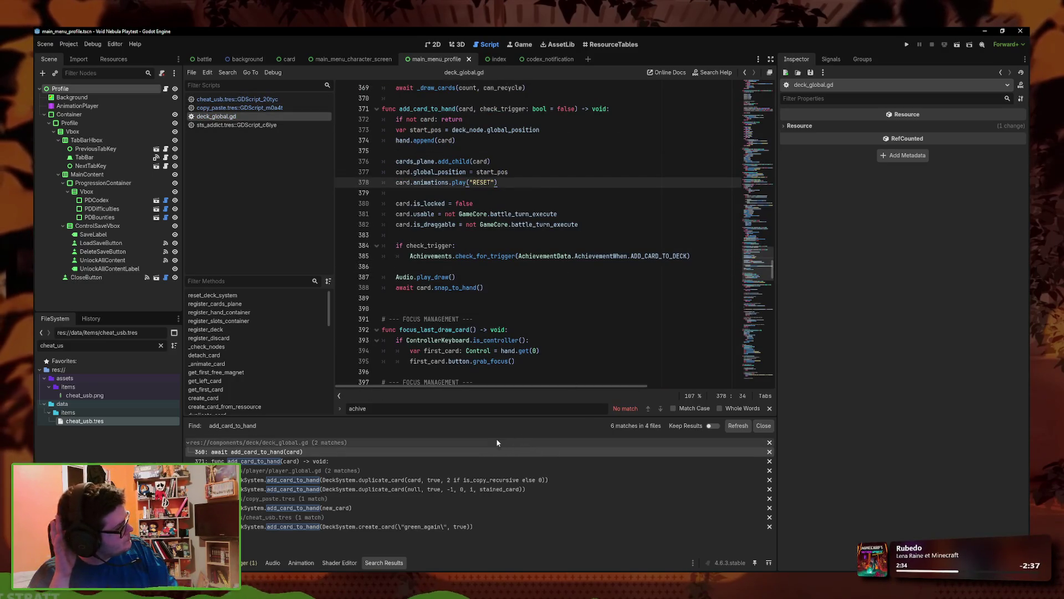
click(905, 45)
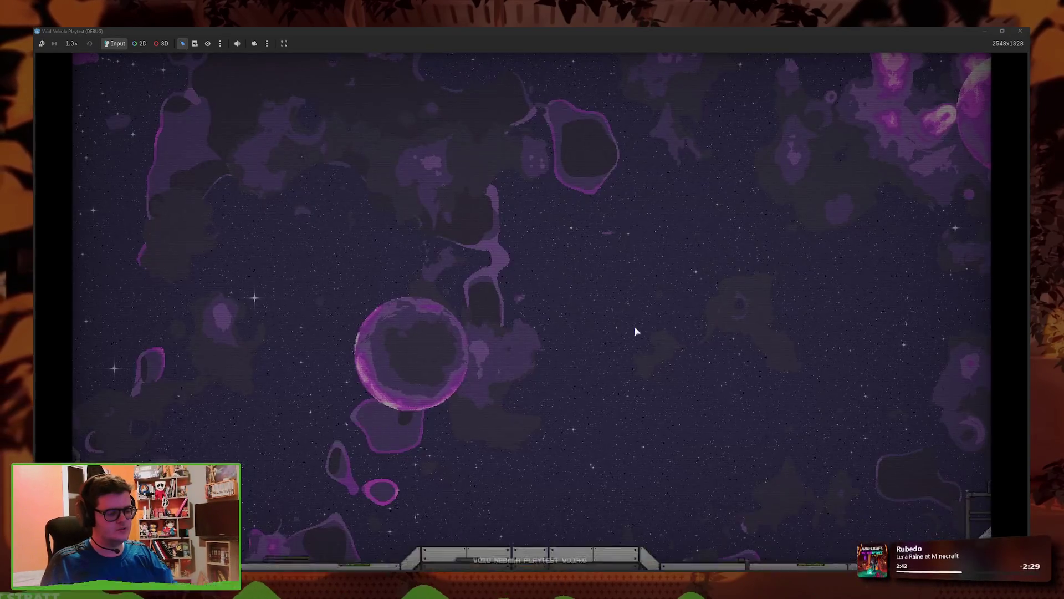
- Set heavy_chip.tres's Achievement Lock to ach_fifteen_cards_deck.tres and open its check script
text(heav)
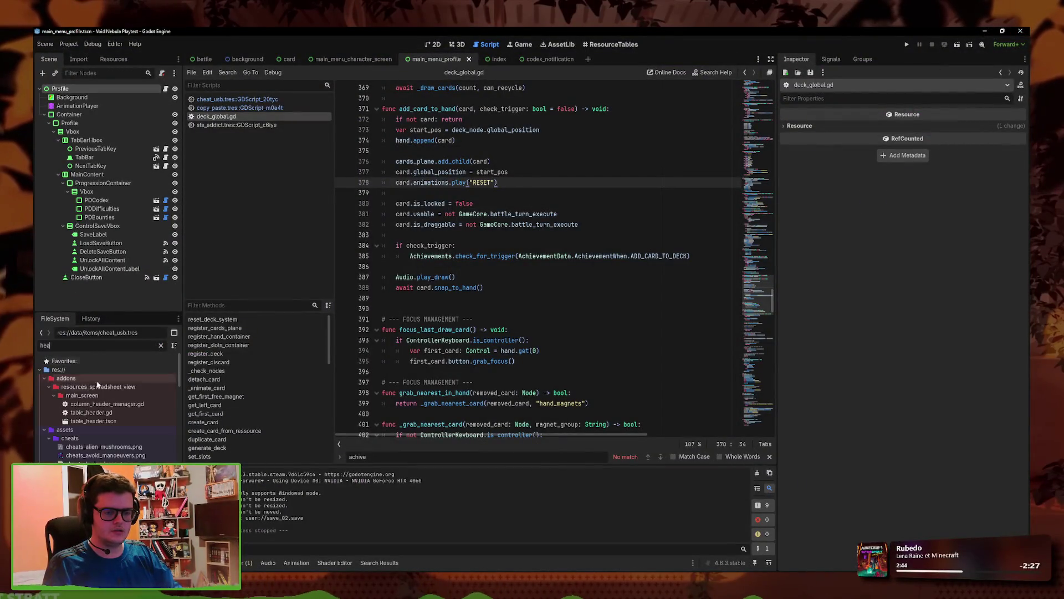
click(102, 457)
click(1021, 419)
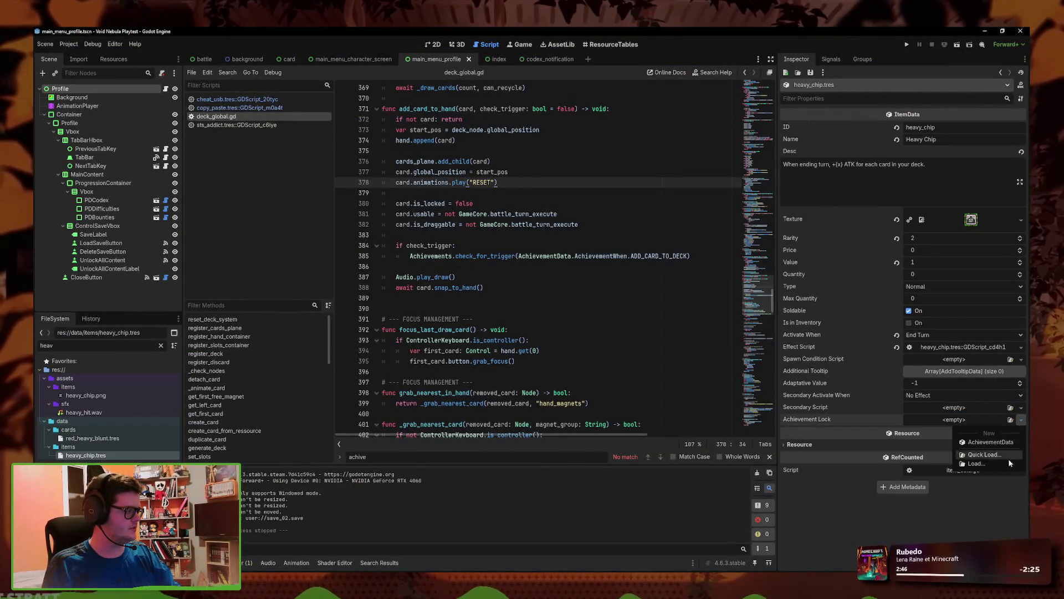
click(1004, 456)
text(fift)
key(Down)
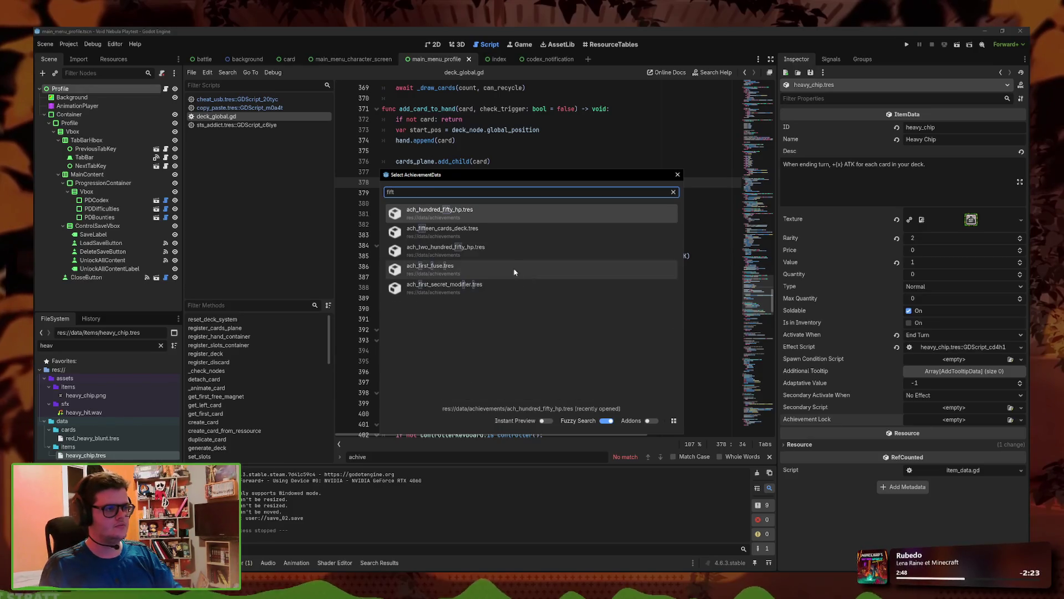
key(Return)
scroll(971, 421, down, 2)
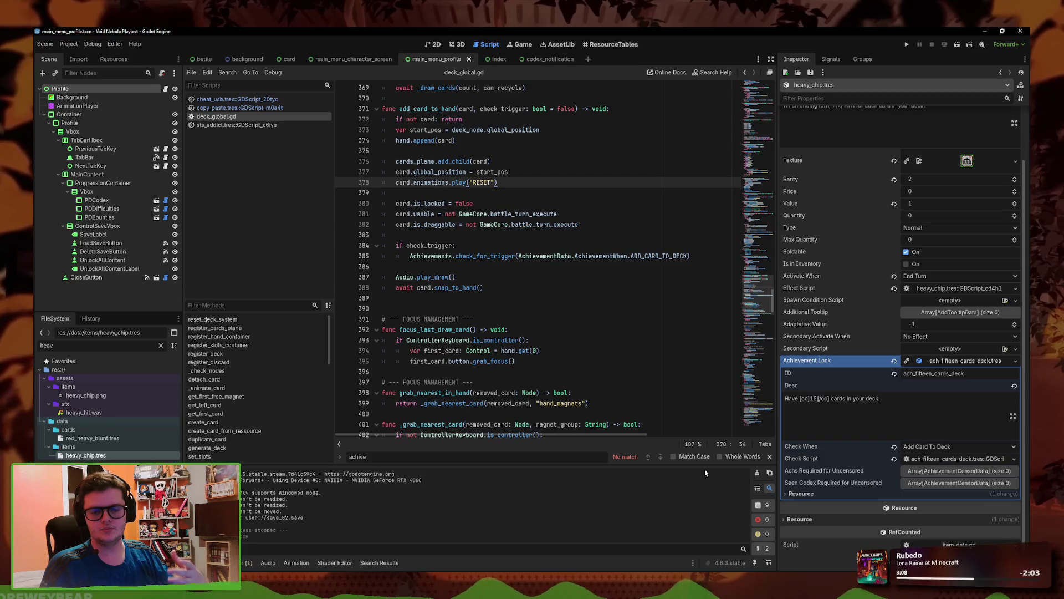
click(927, 459)
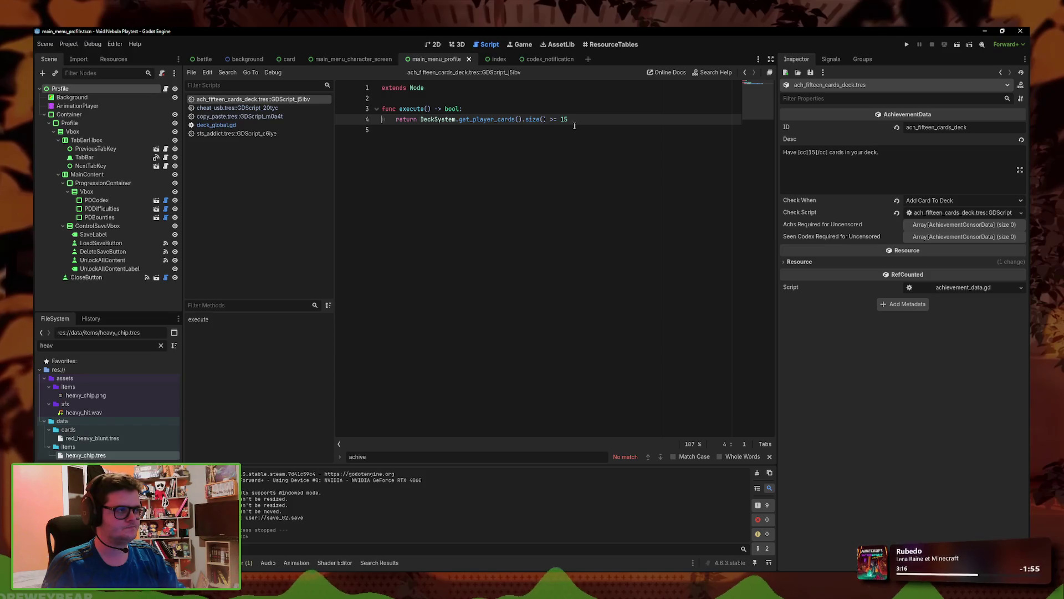
- Confirm the check requires 15 or more player cards, then launch the game for a playtest
mouse_move(492, 119)
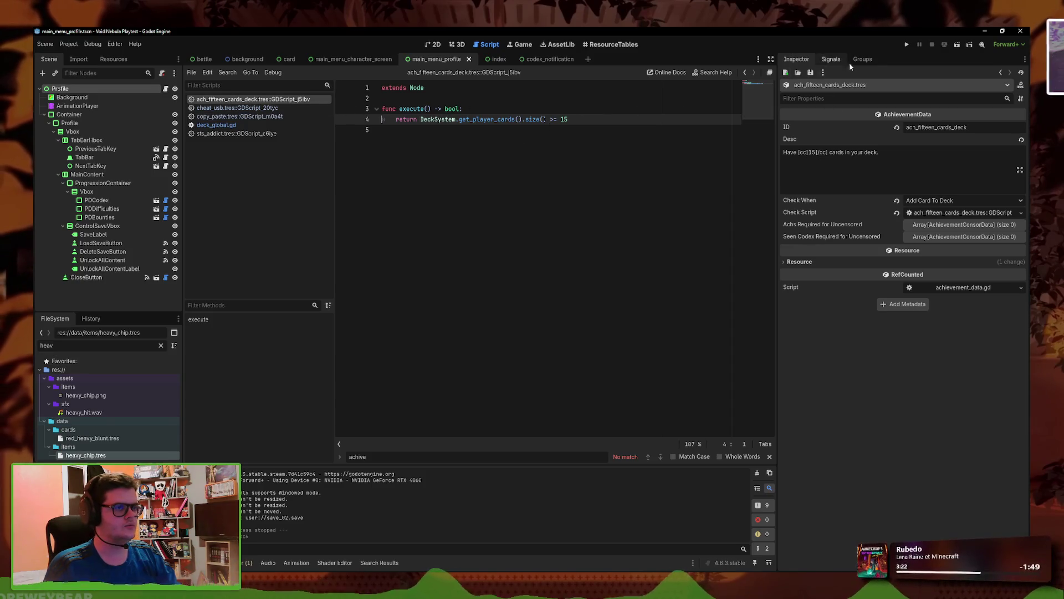
click(898, 48)
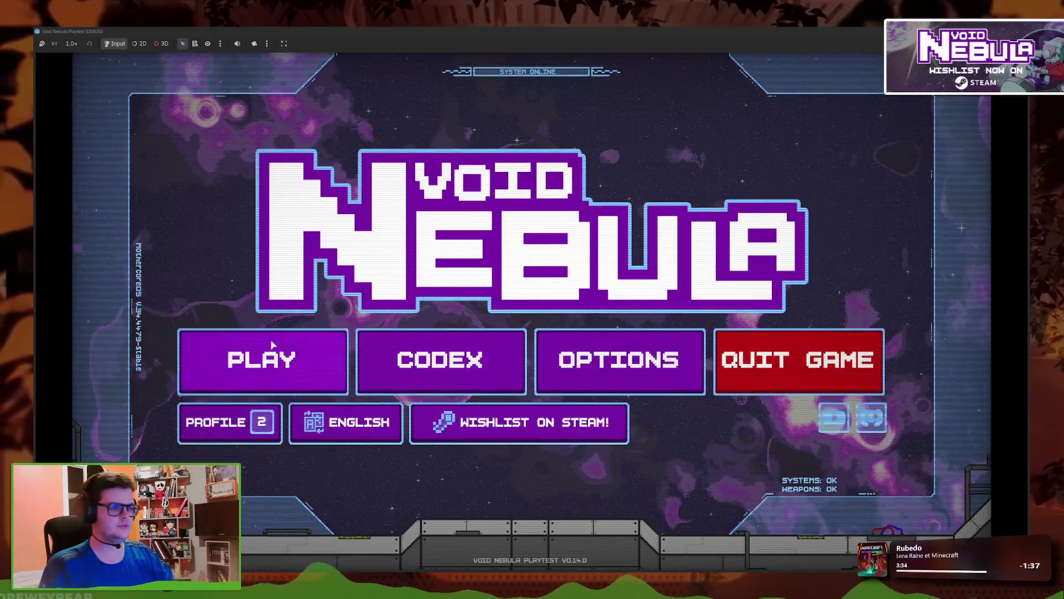
- Continue the saved Faceless run and buy shop cards, rerolling once for more
click(263, 361)
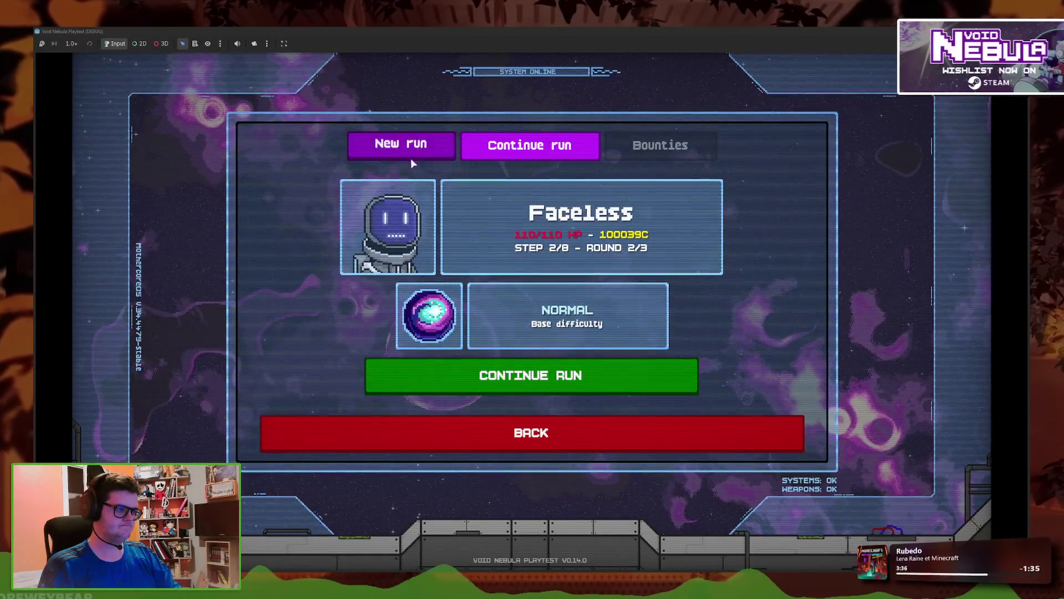
click(547, 382)
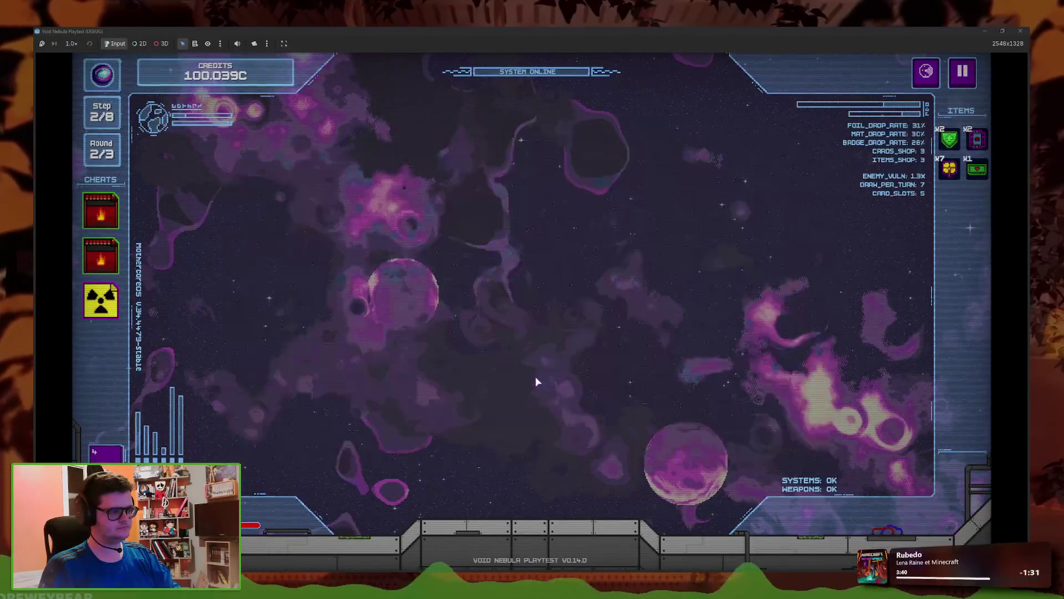
click(478, 271)
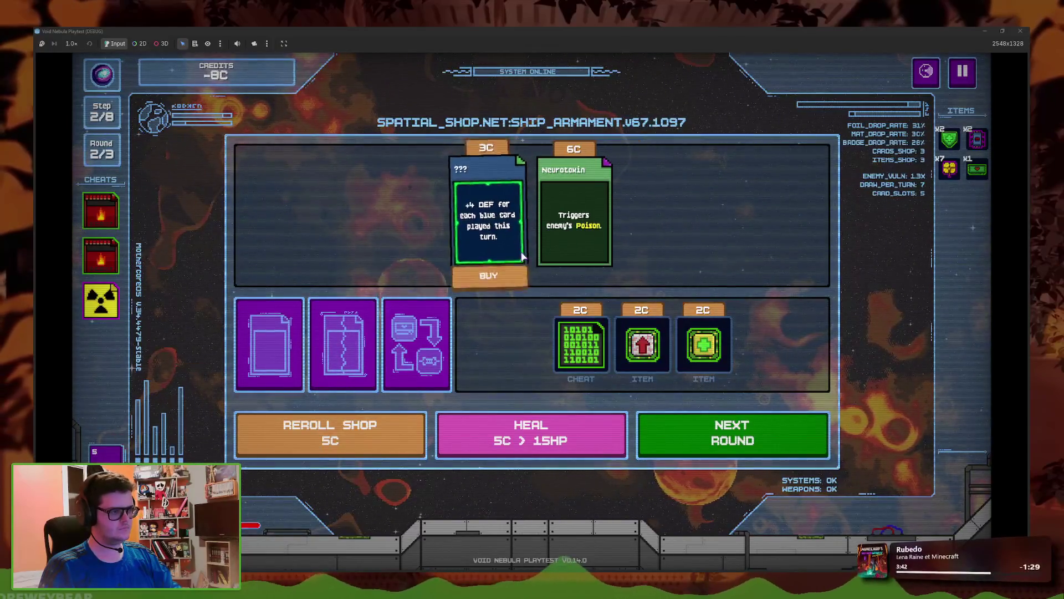
click(487, 274)
click(537, 280)
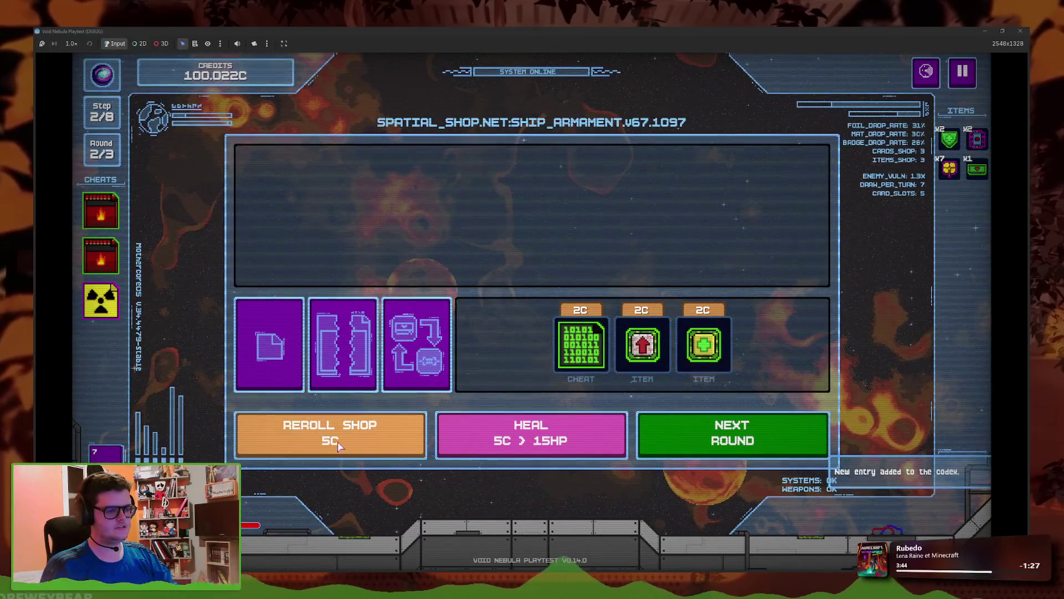
click(383, 436)
click(529, 280)
click(485, 280)
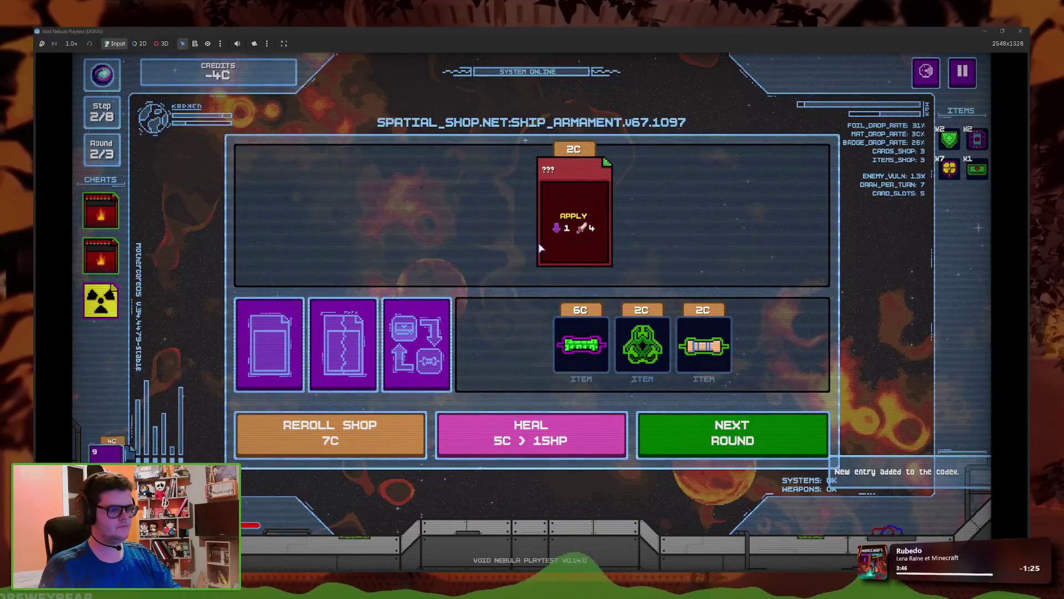
click(535, 280)
- Reroll and keep buying cards, finishing with the 2C mystery card to reach 15 cards
click(383, 435)
click(487, 267)
click(489, 267)
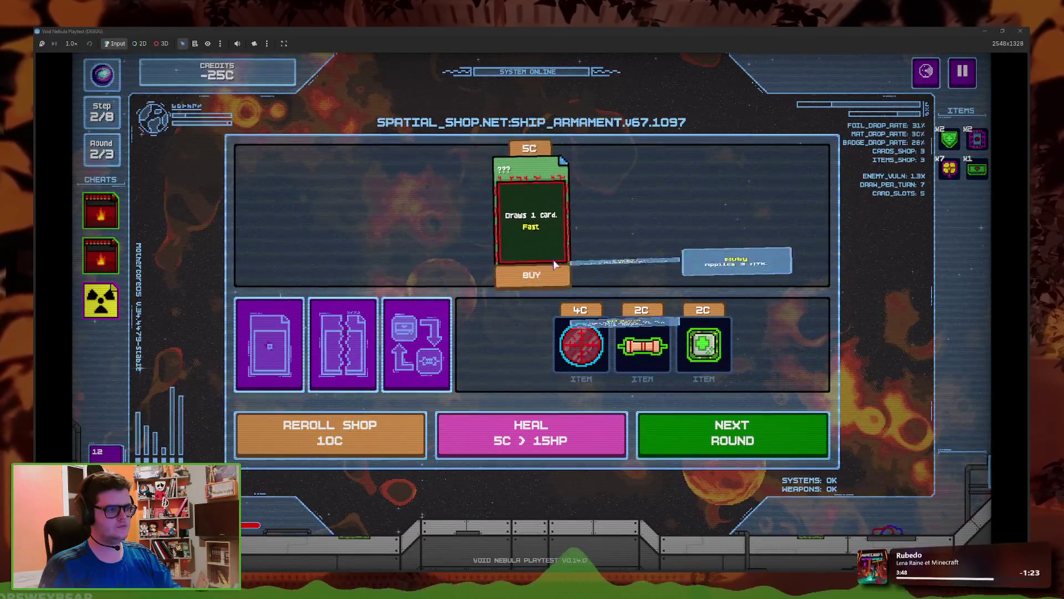
click(535, 266)
click(410, 435)
click(446, 274)
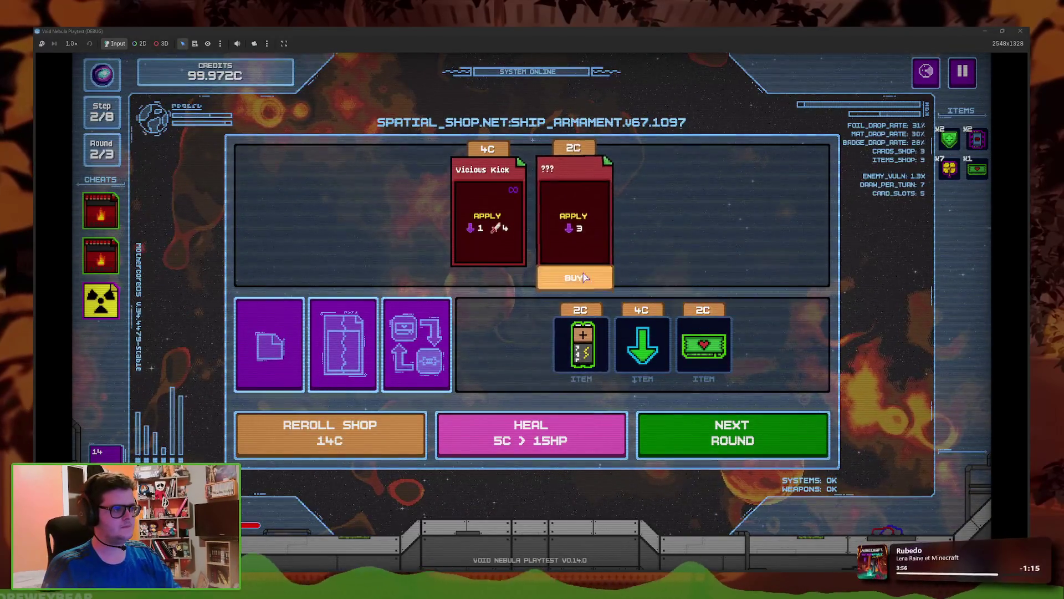
click(576, 222)
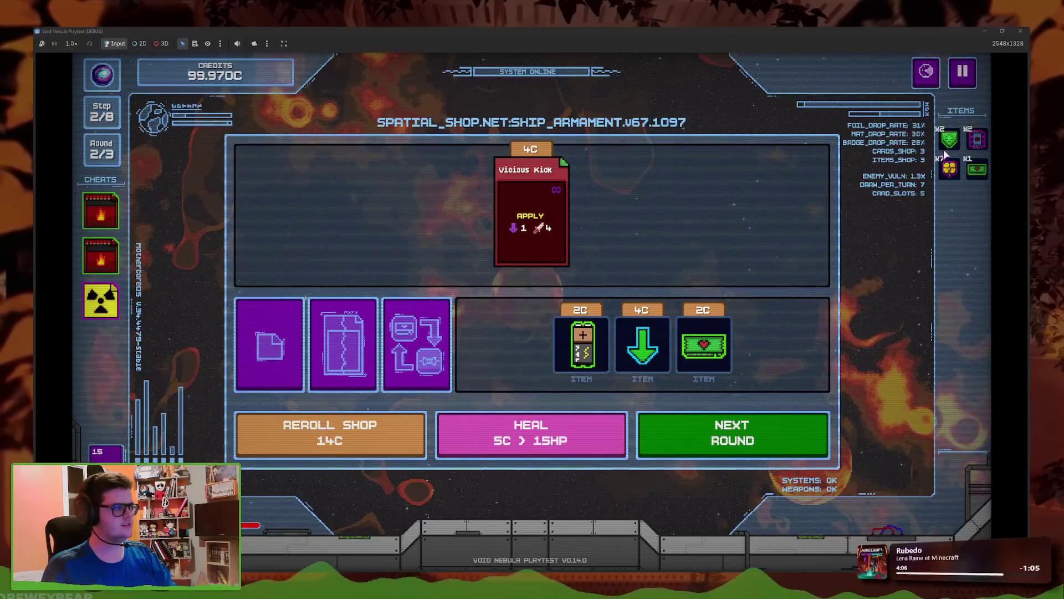
- Return to the main menu from the pause screen and dismiss the Heavy Chip unlocked popup
key(Escape)
click(570, 291)
click(563, 424)
click(562, 424)
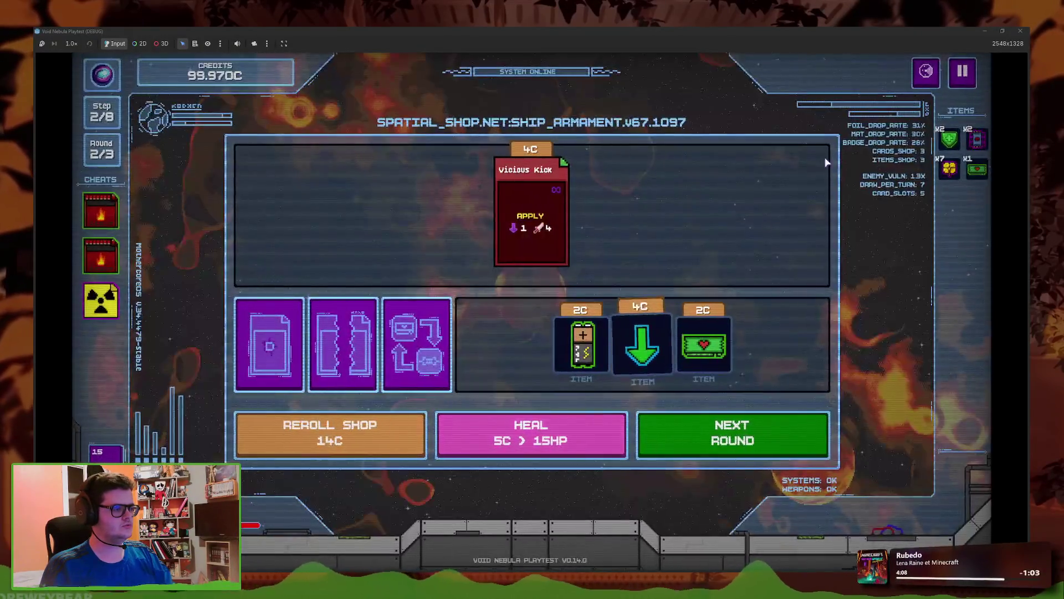
key(Escape)
click(569, 368)
click(569, 367)
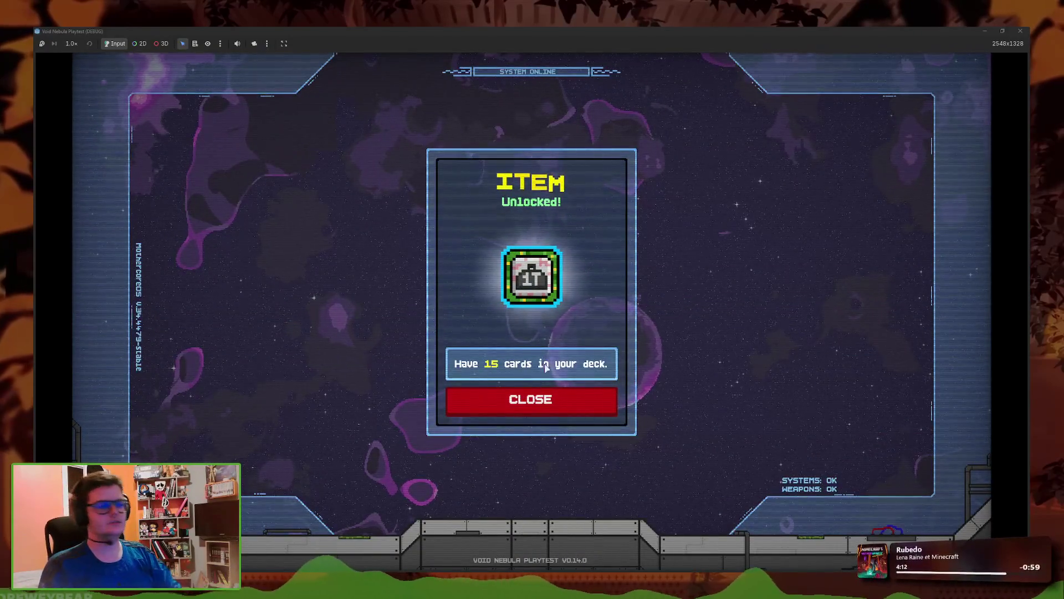
mouse_move(516, 281)
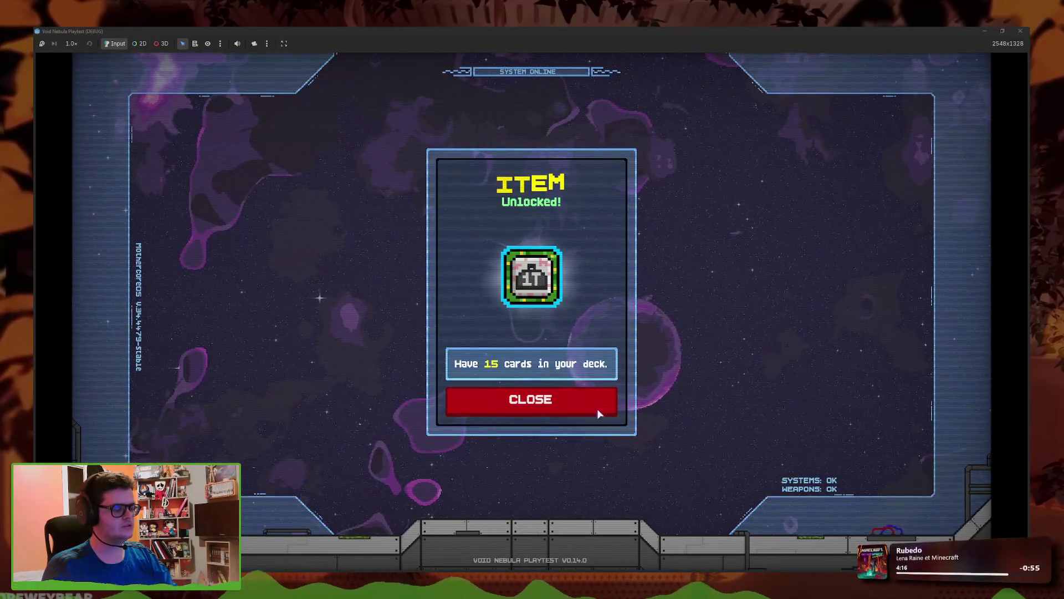
click(555, 400)
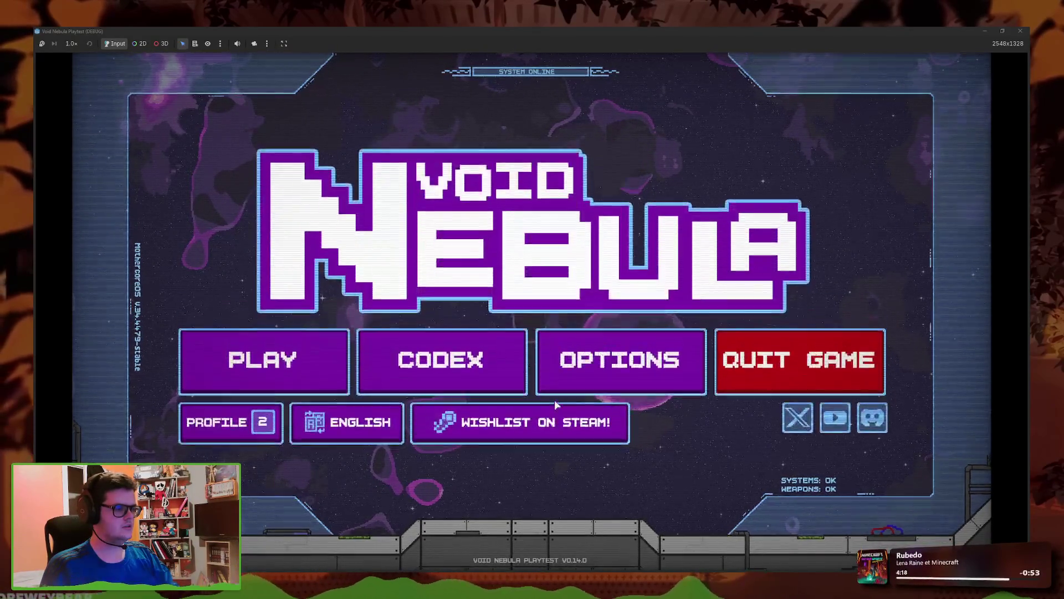
- Close the Void Nebula game window and place the cursor after the return statement in the check script
click(1021, 31)
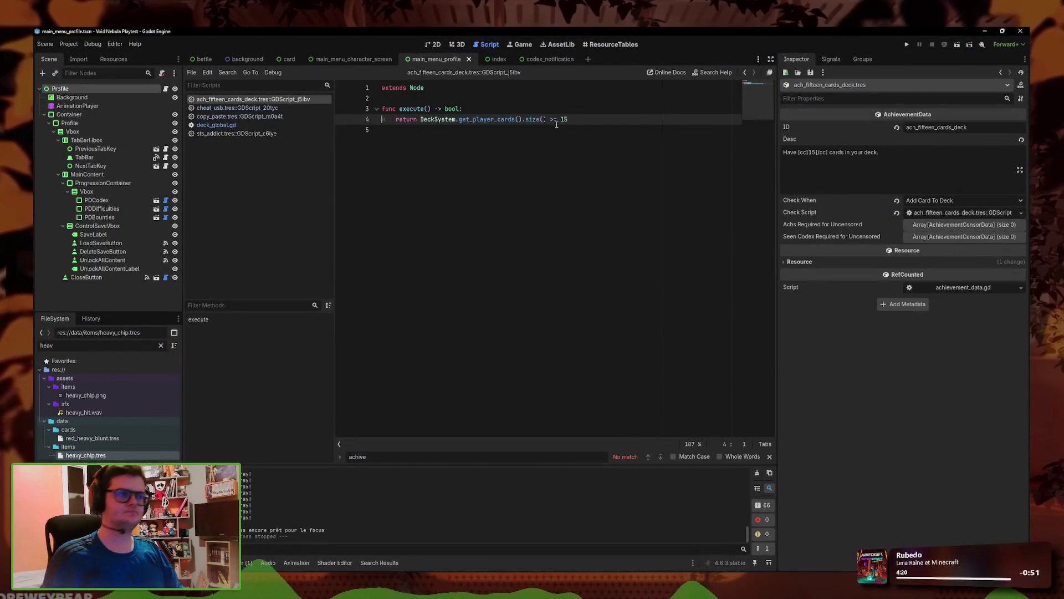
click(517, 186)
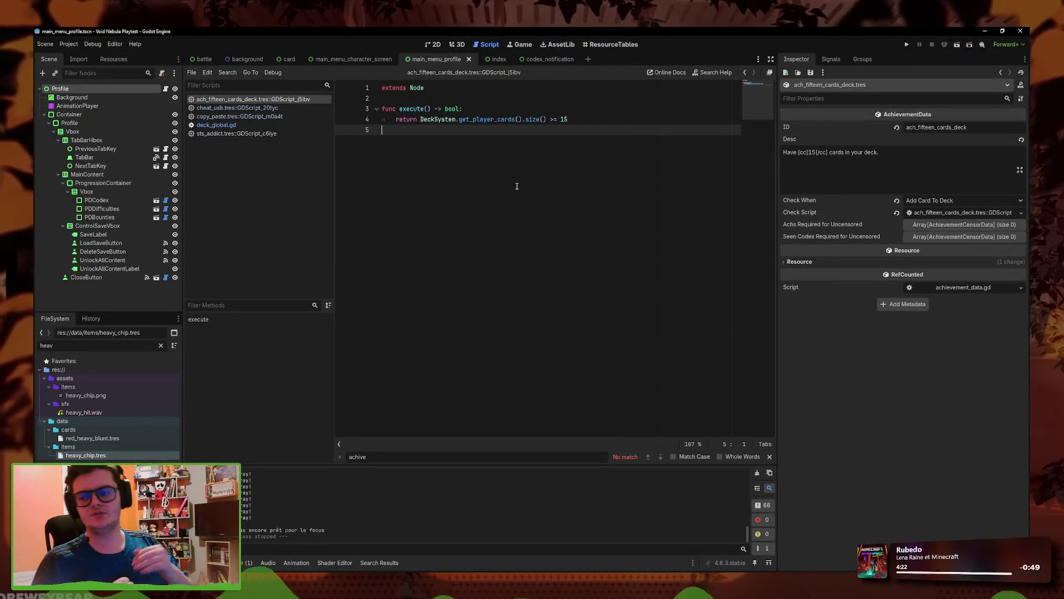